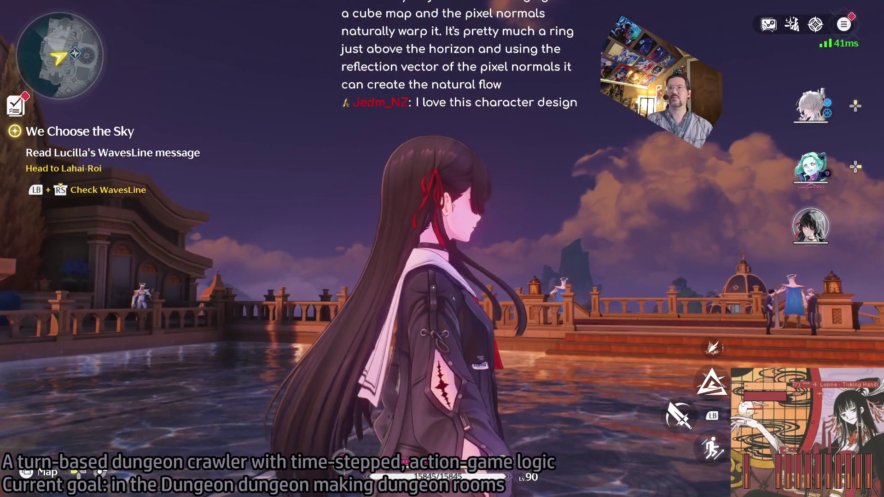
Step: Skip the in-game clock ahead to 09:00 for daylight and return to play
{"action": "key", "text": "Escape"}
{"action": "key", "text": "t"}
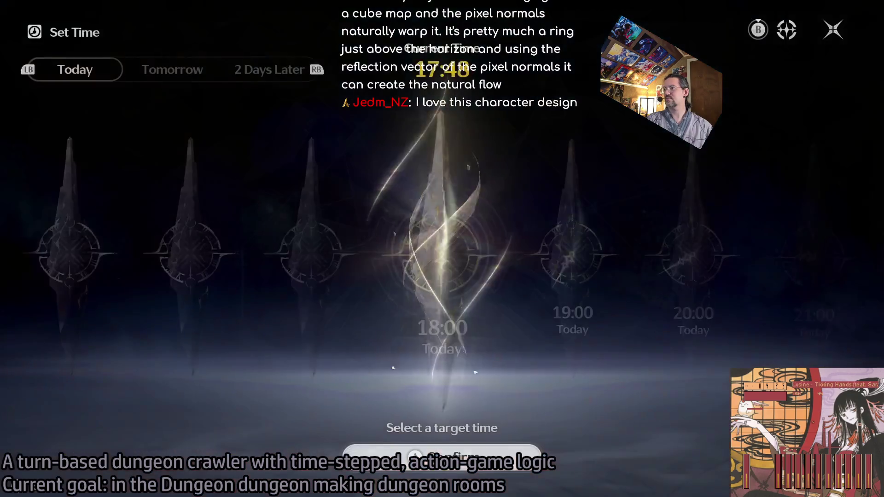
{"action": "scroll", "coordinate": [442, 249], "scroll_direction": "down", "scroll_amount": 8}
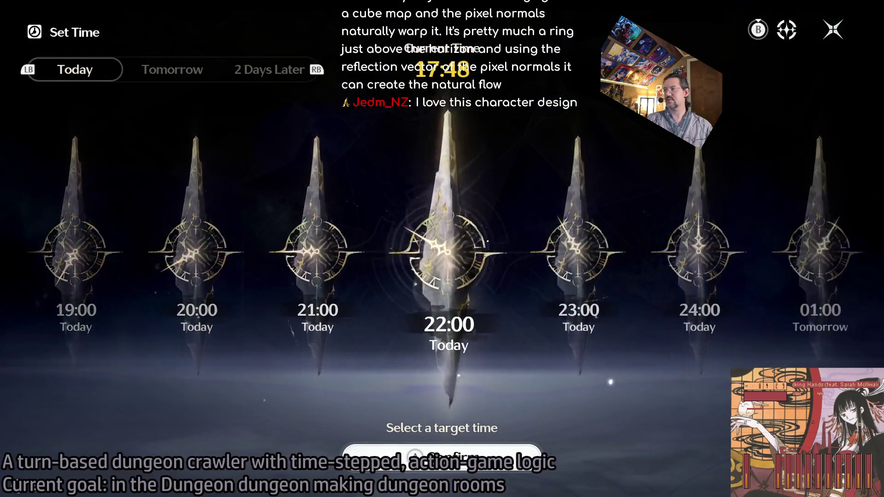
{"action": "scroll", "coordinate": [442, 249], "scroll_direction": "down", "scroll_amount": 5}
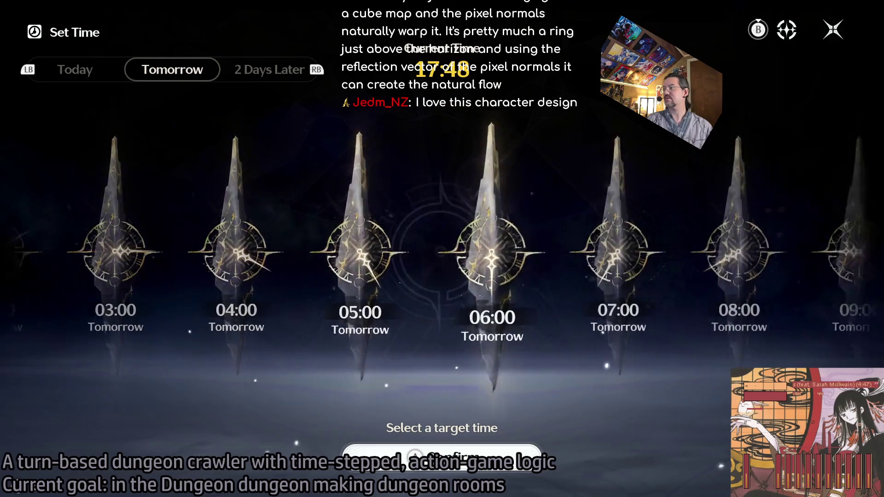
{"action": "key", "text": "Return"}
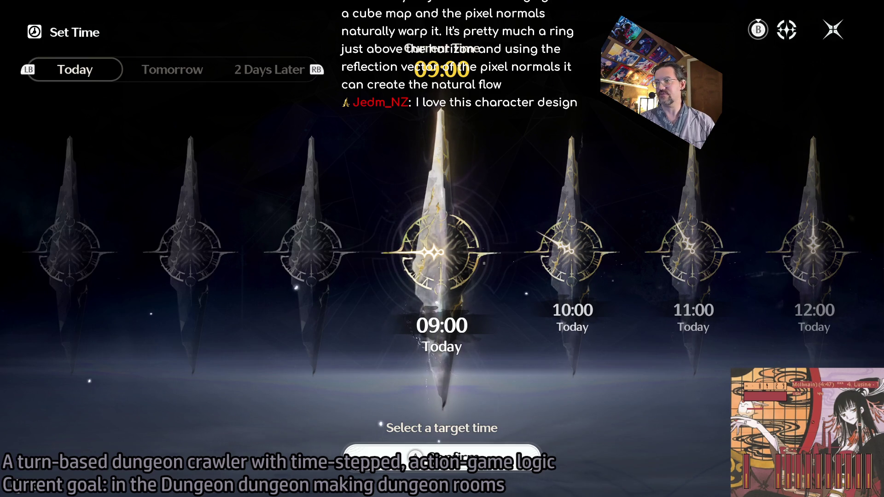
{"action": "key", "text": "Escape"}
{"action": "key", "text": "Escape"}
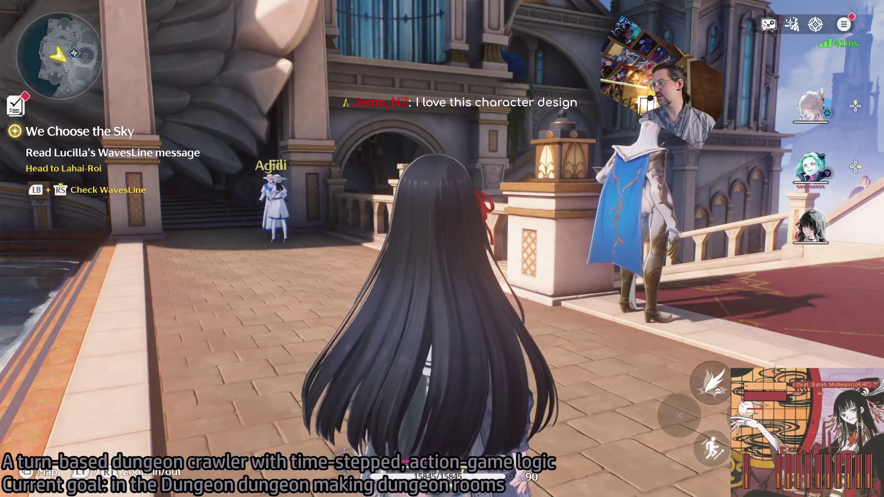
{"action": "key", "text": "Escape"}
Step: Enter photo mode, level the camera on the character, and preview Idle Animation: I and II
{"action": "key", "text": "F2"}
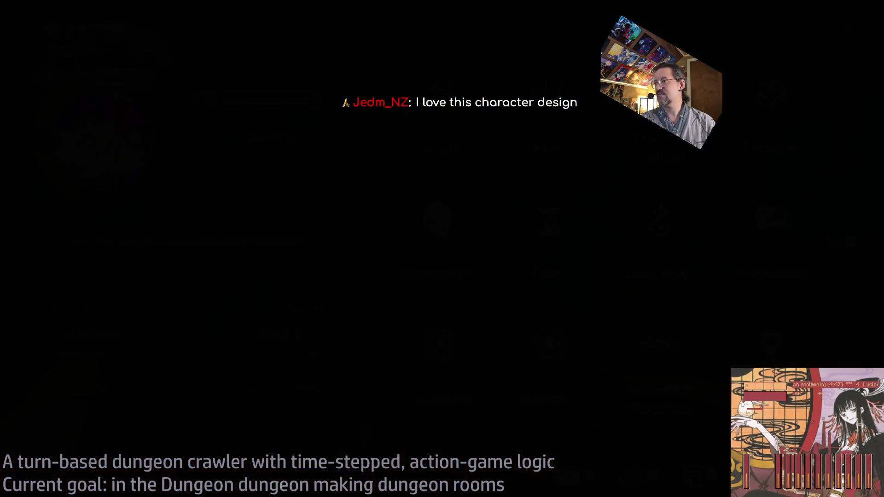
{"action": "scroll", "coordinate": [442, 249], "scroll_direction": "up", "scroll_amount": 3}
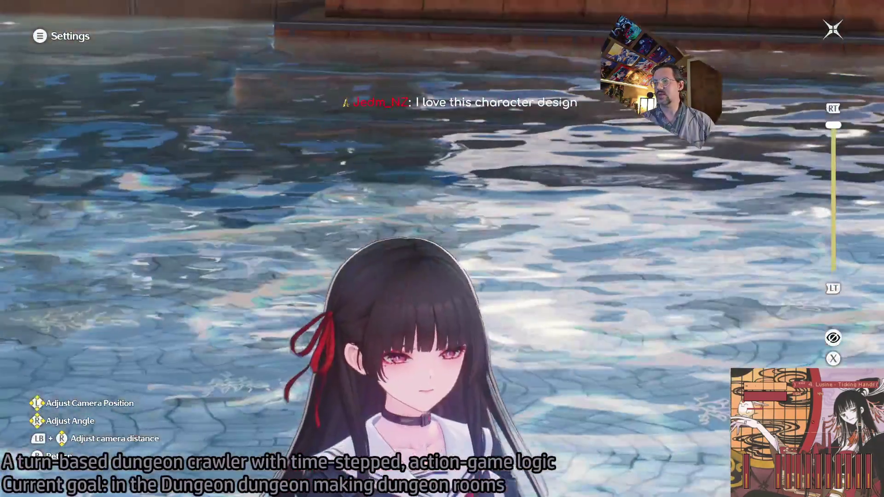
{"action": "left_click_drag", "start_coordinate": [442, 249], "coordinate": [350, 258]}
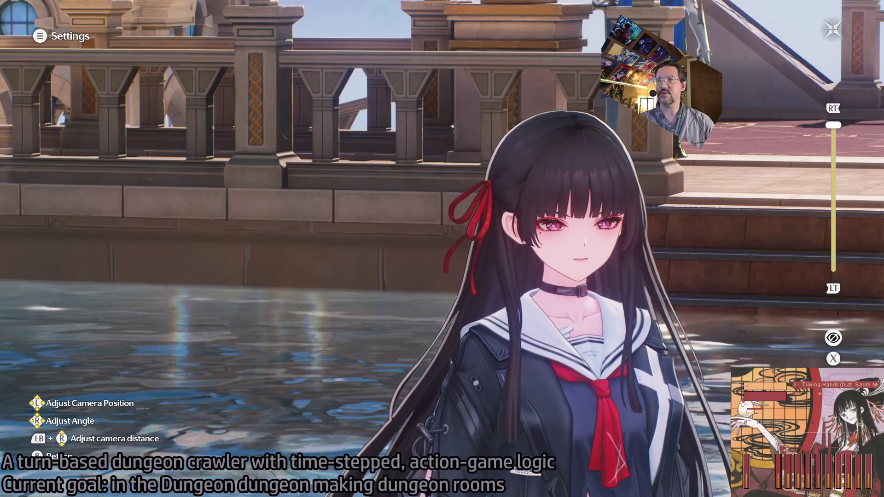
{"action": "key", "text": "Tab"}
{"action": "key", "text": "e"}
{"action": "key", "text": "Down"}
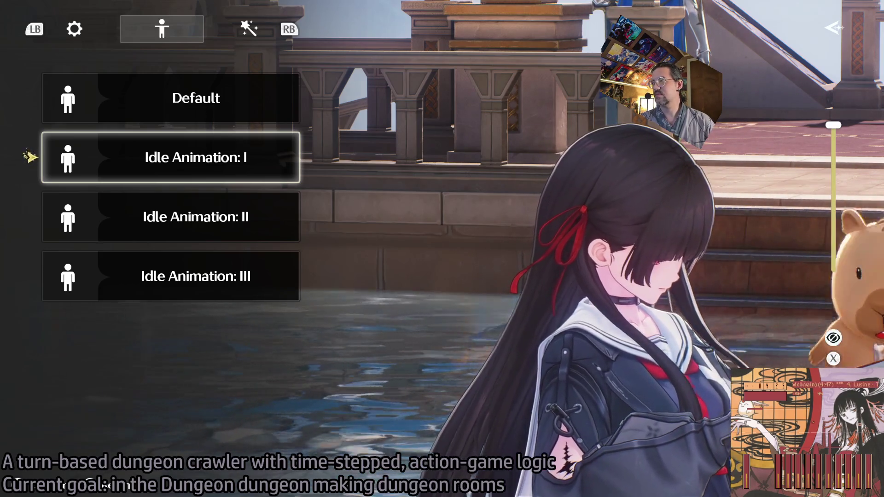
{"action": "key", "text": "Down"}
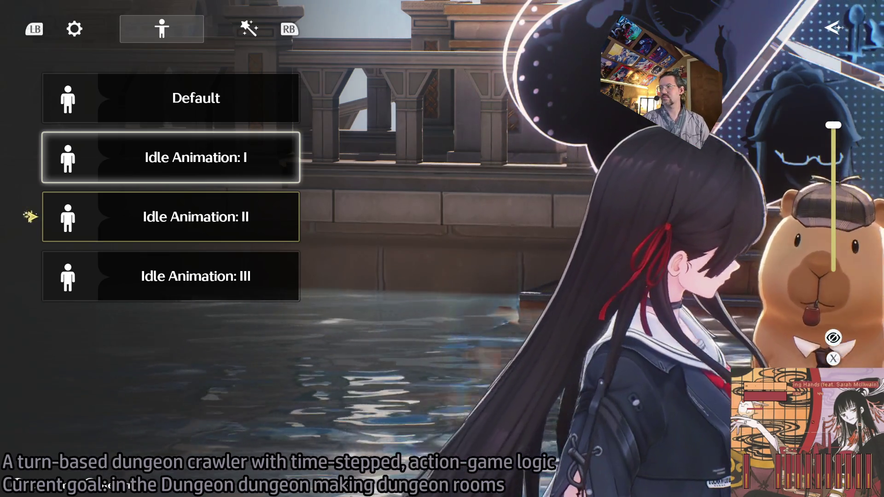
{"action": "key", "text": "Return"}
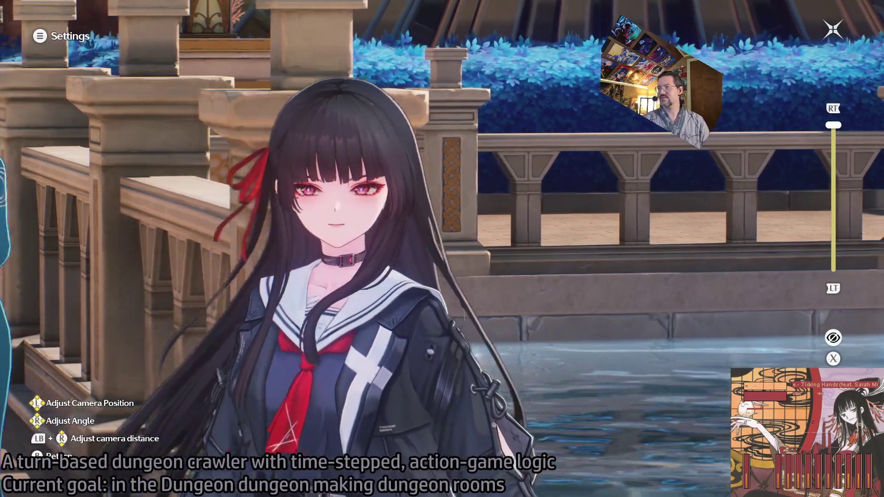
Step: Reapply Idle Animation: II to the character in photo mode
{"action": "key", "text": "Escape"}
{"action": "key", "text": "e"}
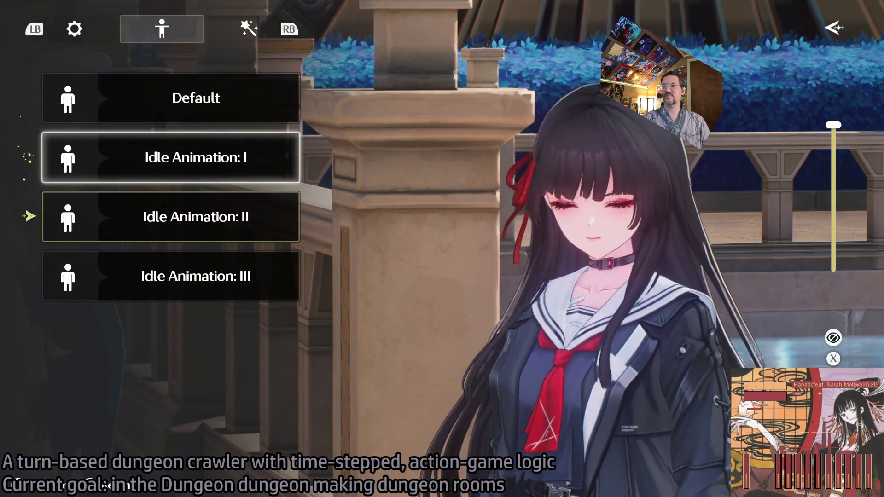
{"action": "left_click", "coordinate": [30, 215]}
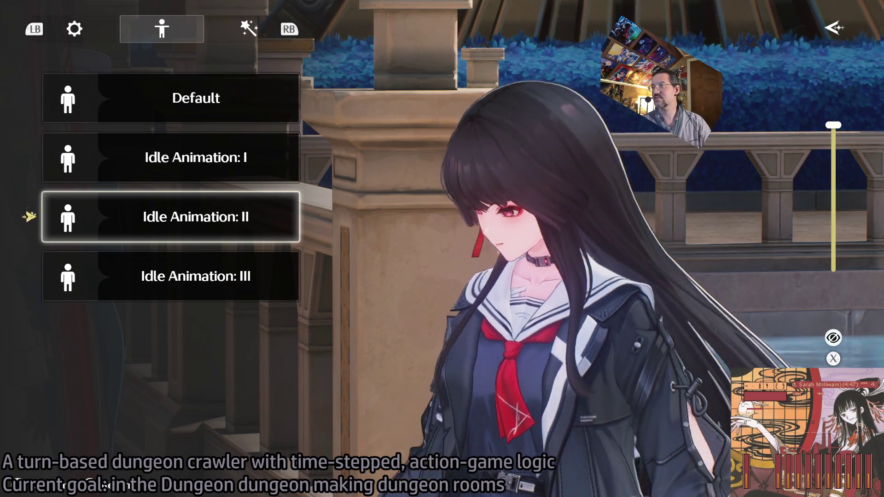
{"action": "key", "text": "Escape"}
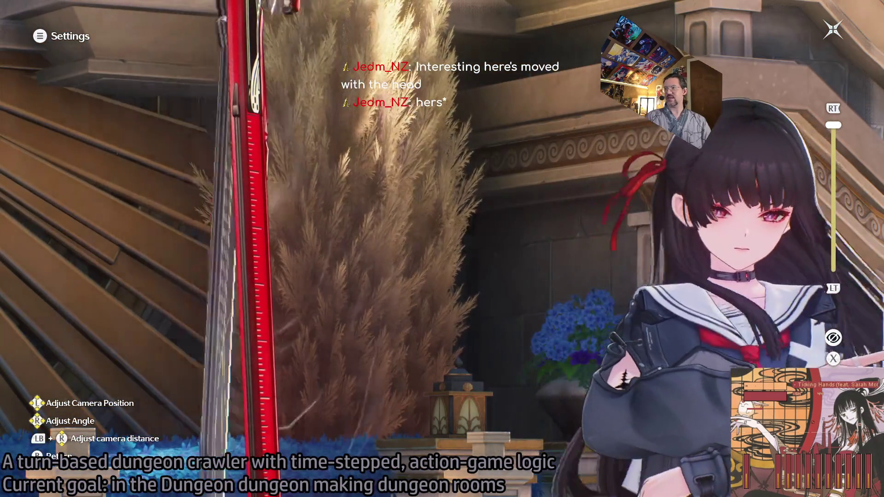
Step: Pose the character in Idle Animation: III and orbit to a side view with sky and buildings
{"action": "key", "text": "Escape"}
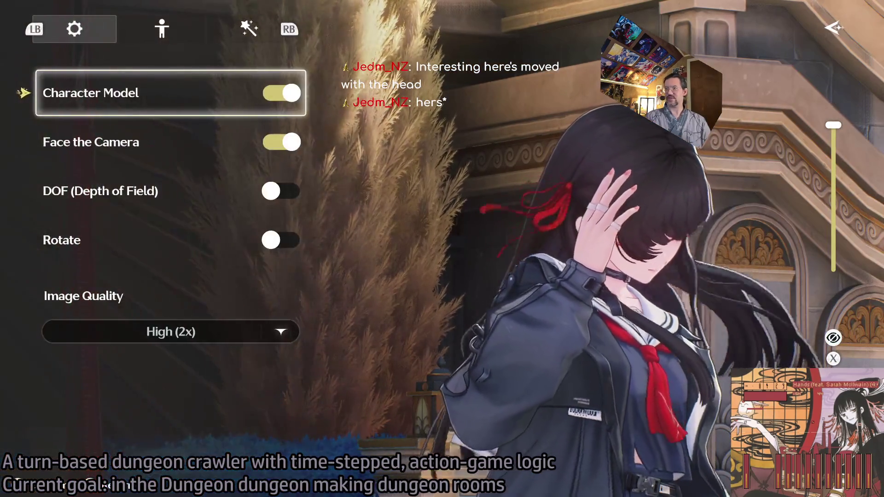
{"action": "key", "text": "Down"}
{"action": "key", "text": "e"}
{"action": "key", "text": "Down"}
{"action": "key", "text": "Down"}
{"action": "key", "text": "Return"}
{"action": "key", "text": "Down"}
{"action": "key", "text": "Return"}
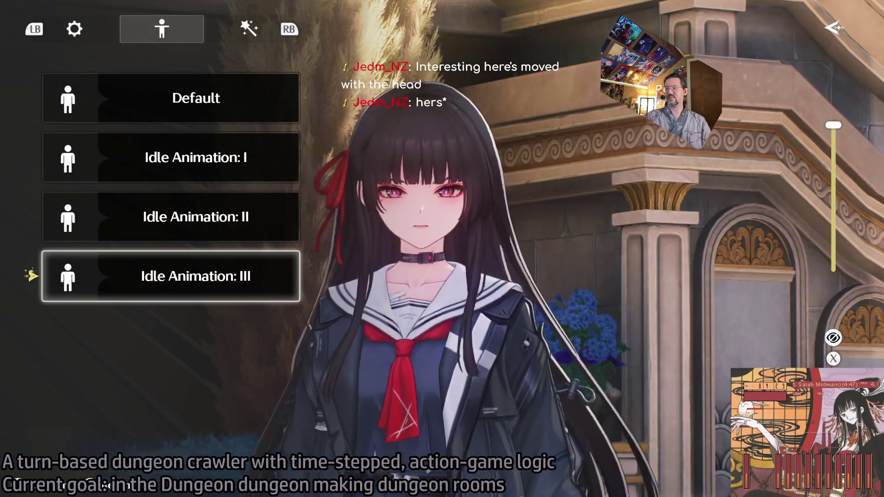
{"action": "key", "text": "Escape"}
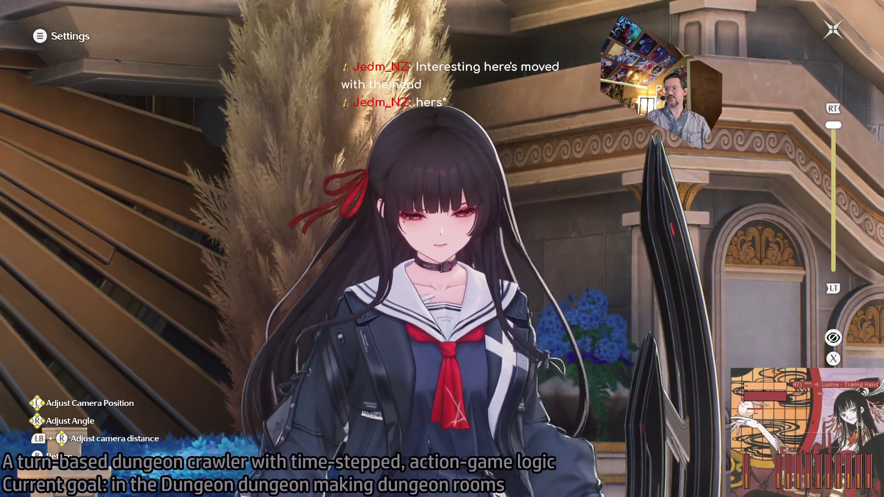
{"action": "left_click_drag", "start_coordinate": [442, 249], "coordinate": [626, 248]}
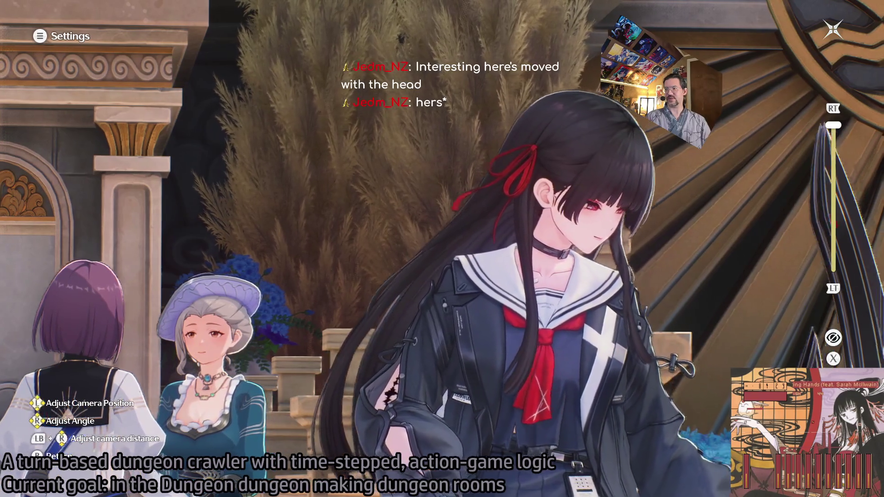
{"action": "left_click_drag", "start_coordinate": [443, 249], "coordinate": [719, 249]}
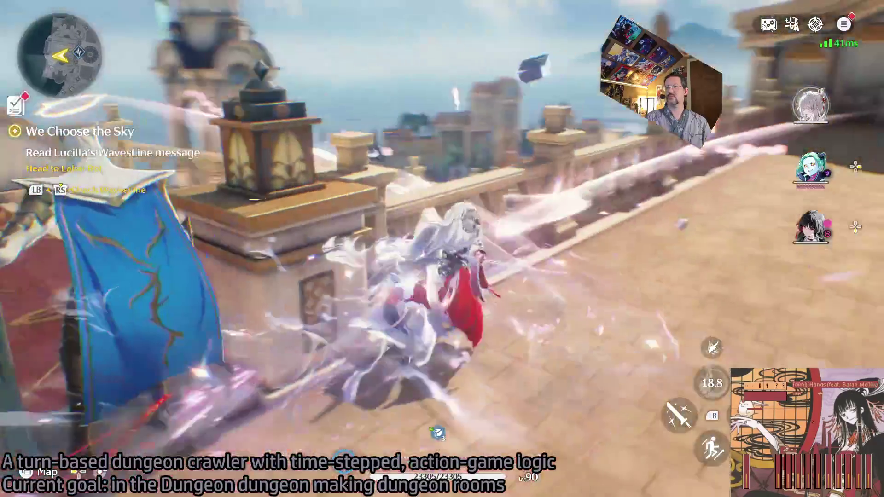
Step: Check the Ragunna City map and utility wheel, then use the sword skill, glide and ultimate attack
{"action": "key", "text": "m"}
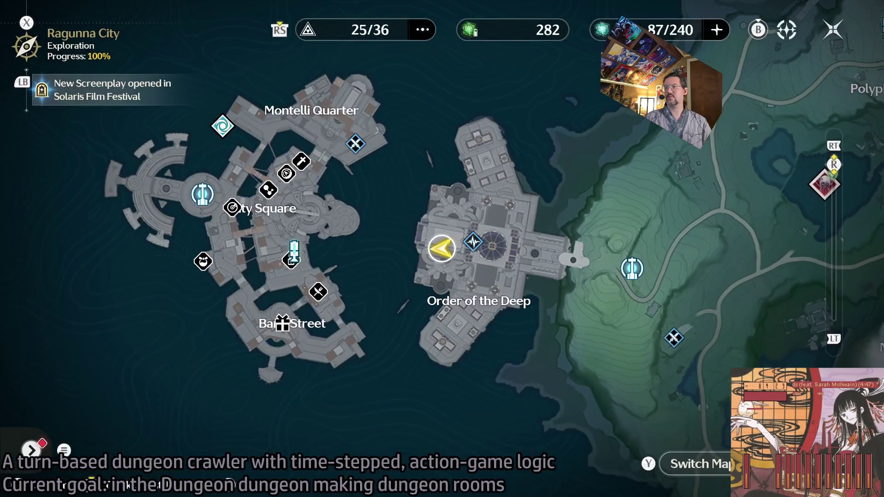
{"action": "key", "text": "Escape"}
{"action": "key", "text": "Tab"}
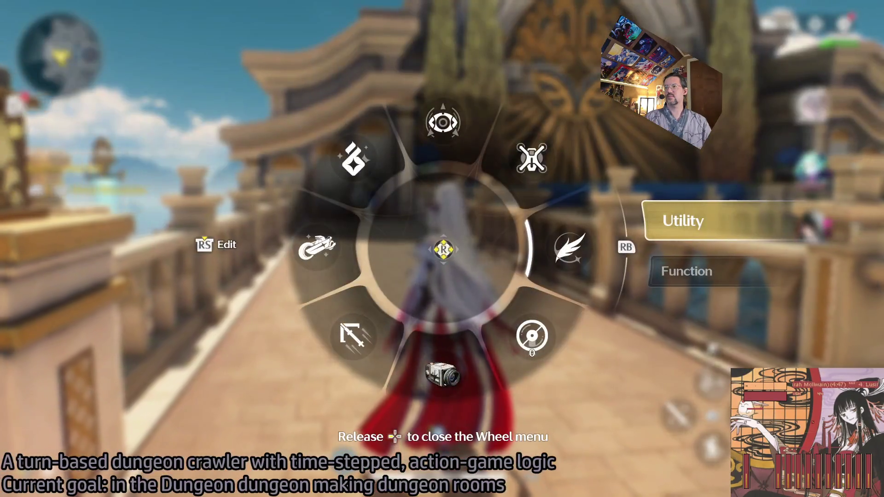
{"action": "key", "text": "Escape"}
{"action": "key", "text": "e"}
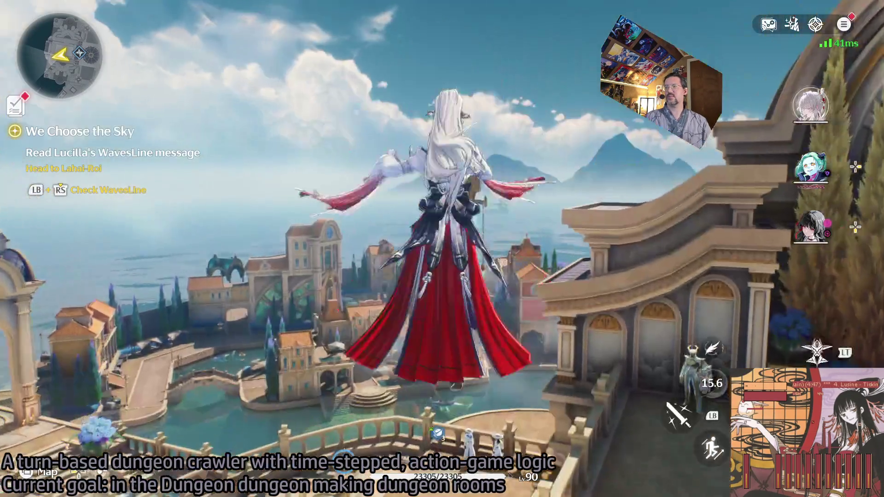
{"action": "key", "text": "space"}
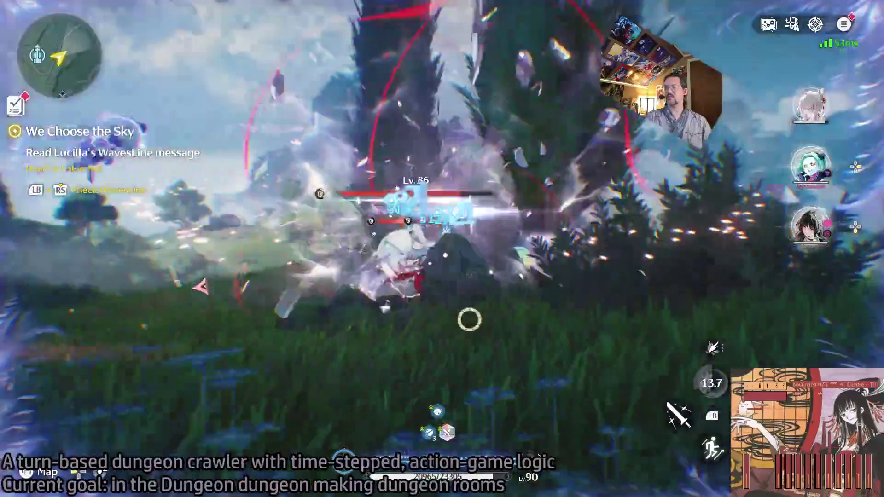
{"action": "key", "text": "r"}
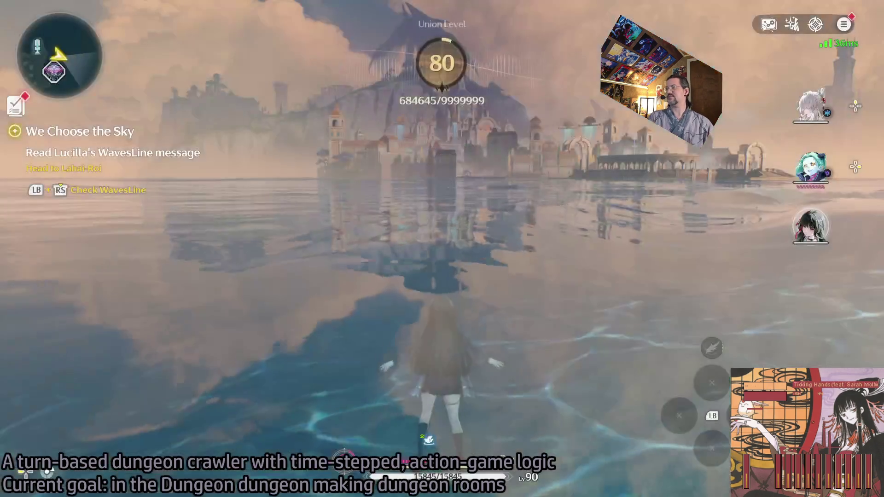
Step: Run the character out of the shallow water across the rocky shore toward the grassy hillside
{"action": "key", "text": "w"}
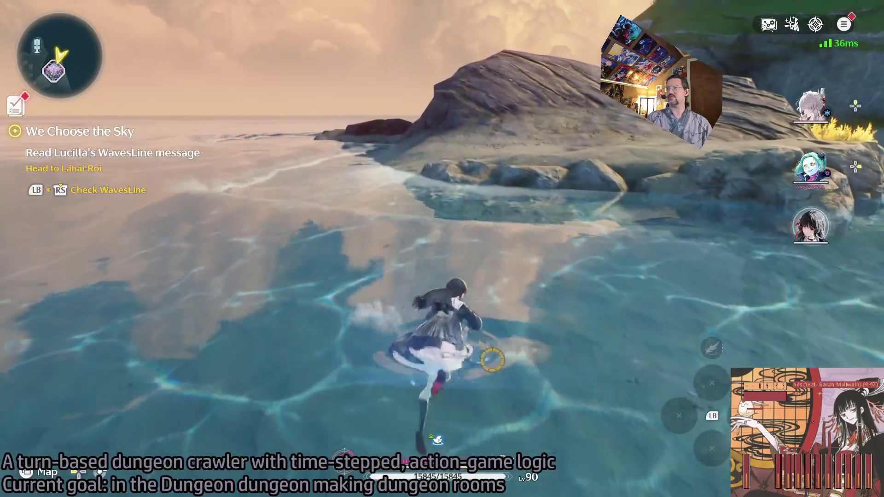
{"action": "key", "text": "w"}
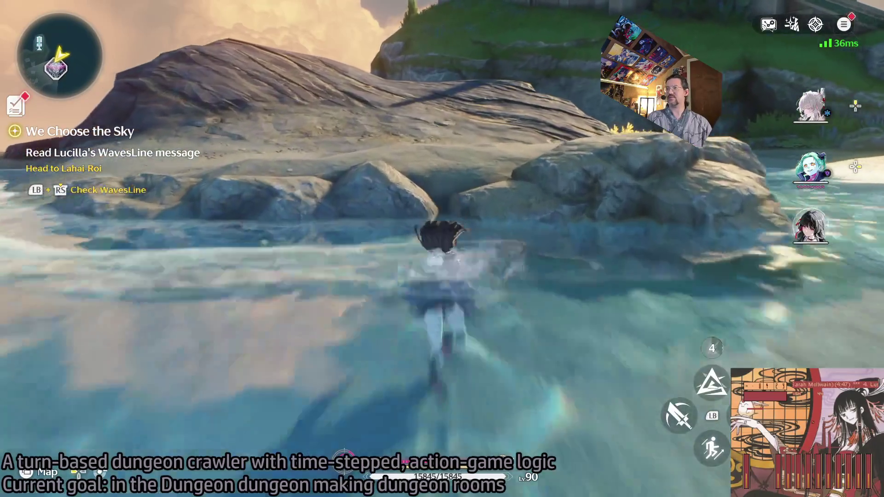
{"action": "key", "text": "w"}
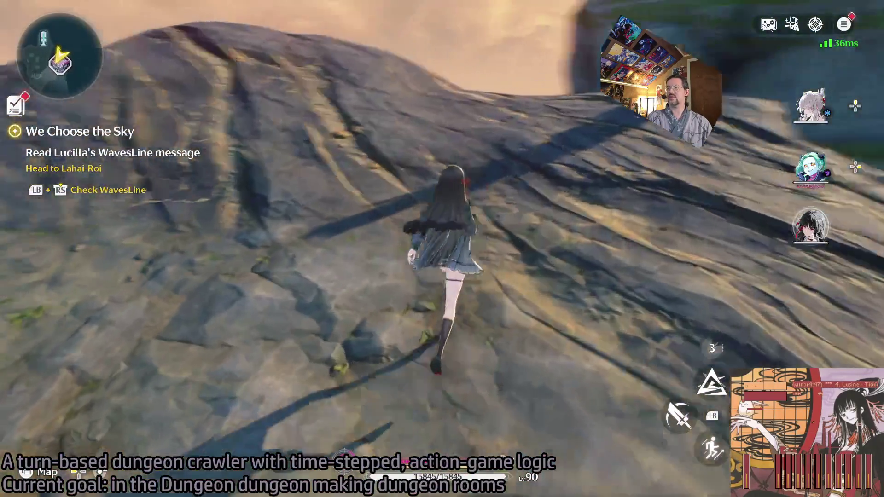
{"action": "key", "text": "w"}
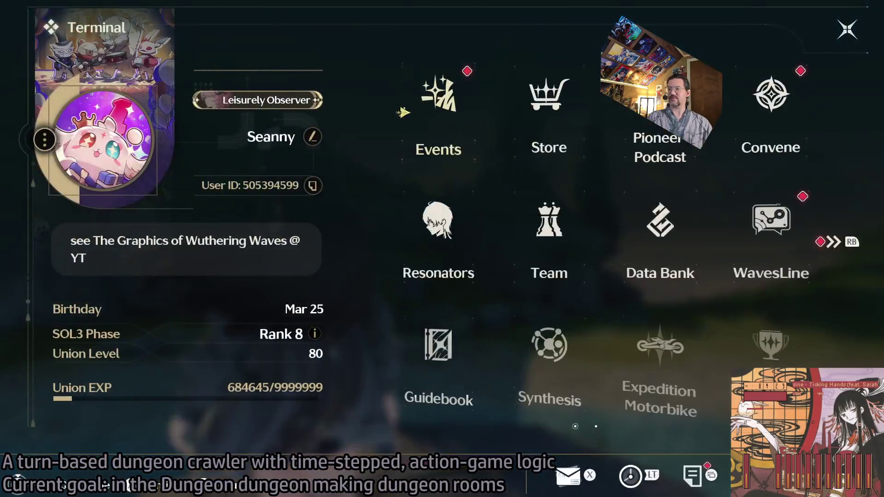
Step: Bring up the exit prompt and confirm quitting Wuthering Waves
{"action": "key", "text": "Escape"}
{"action": "key", "text": "Return"}
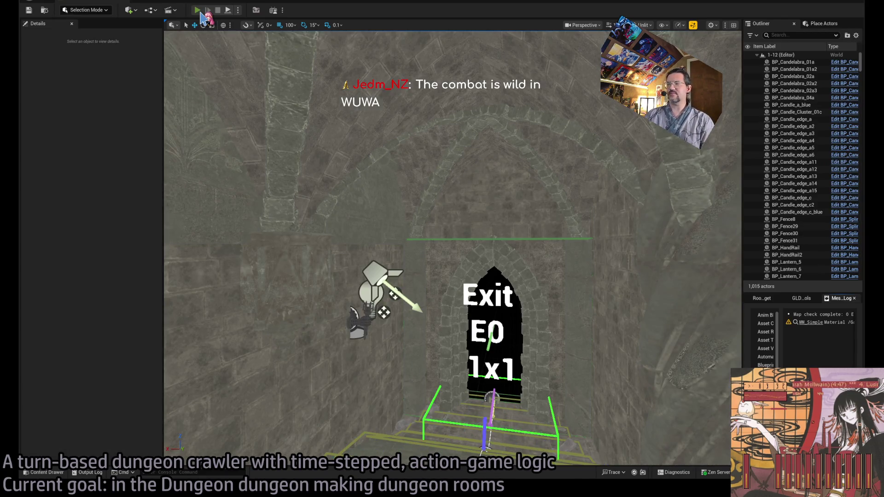
{"action": "left_click", "coordinate": [201, 13]}
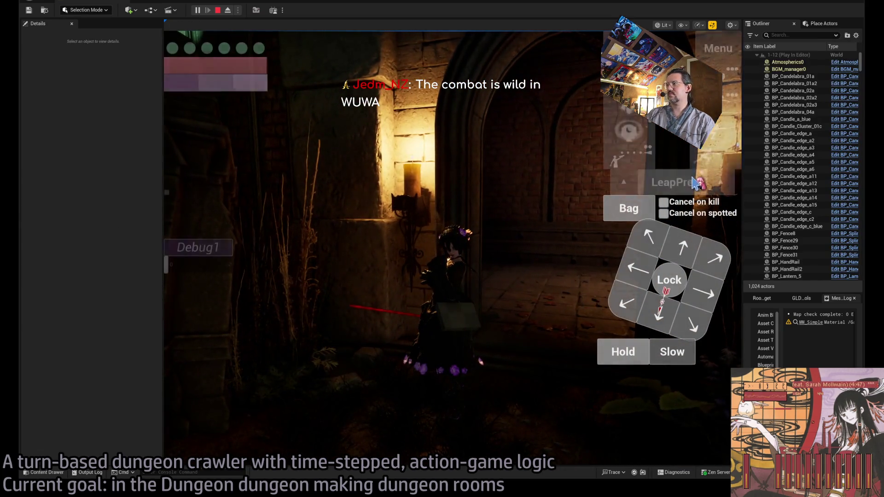
{"action": "left_click", "coordinate": [696, 183]}
{"action": "left_click", "coordinate": [208, 340]}
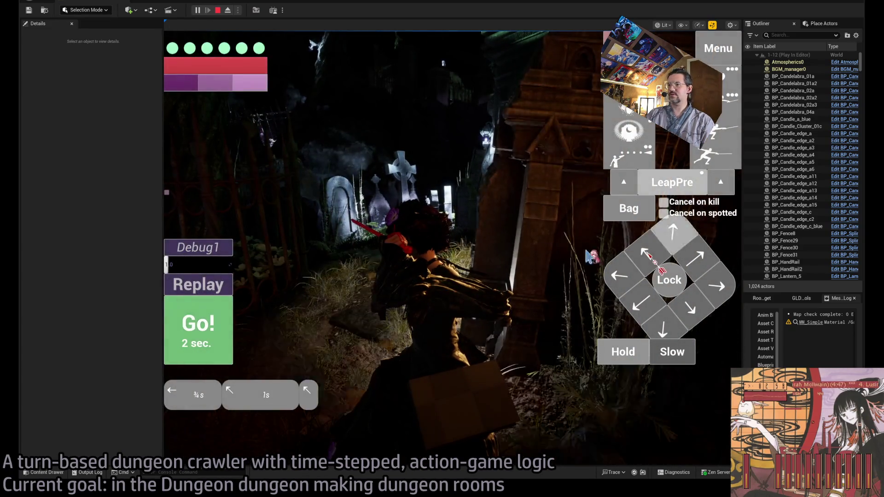
{"action": "left_click", "coordinate": [220, 336]}
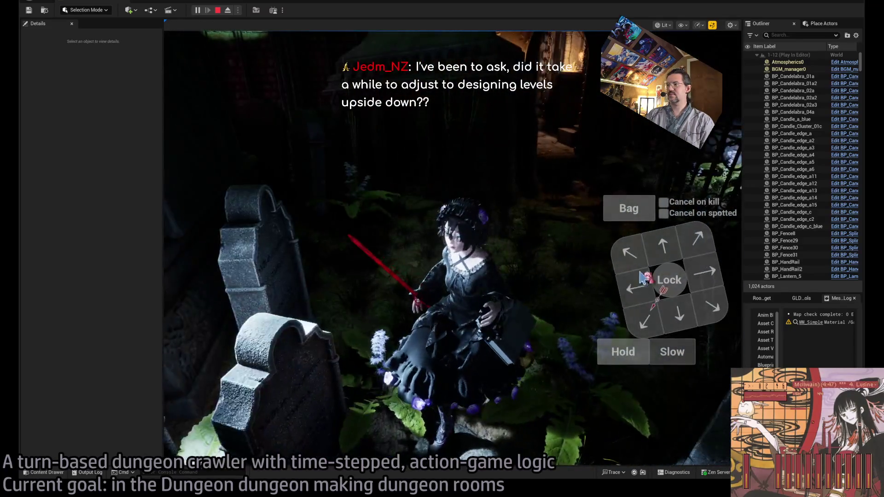
{"action": "left_click", "coordinate": [699, 241]}
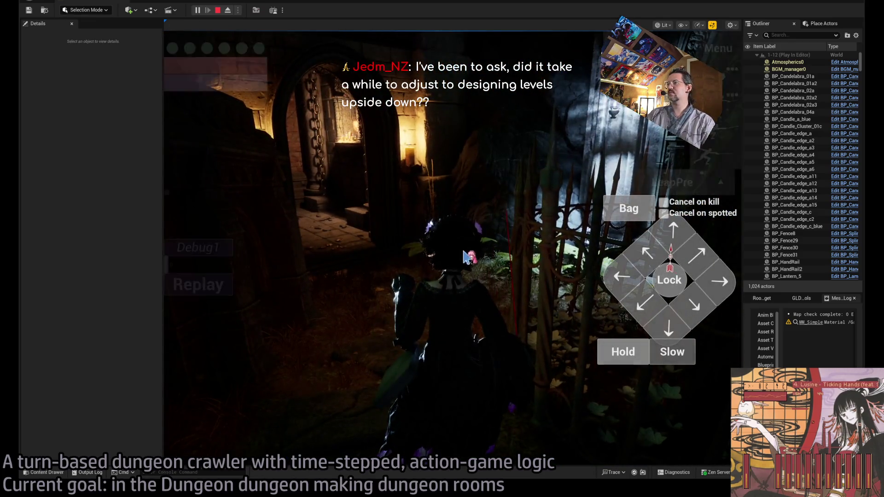
{"action": "left_click", "coordinate": [196, 327]}
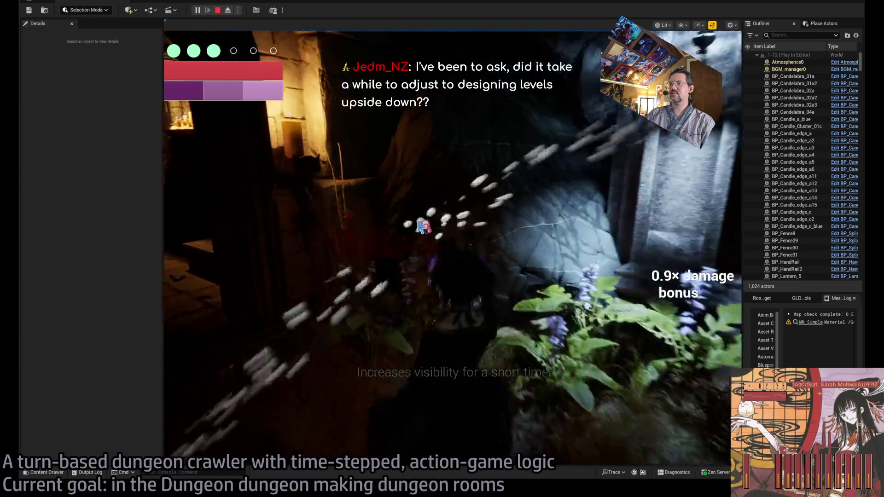
{"action": "key", "text": "Escape"}
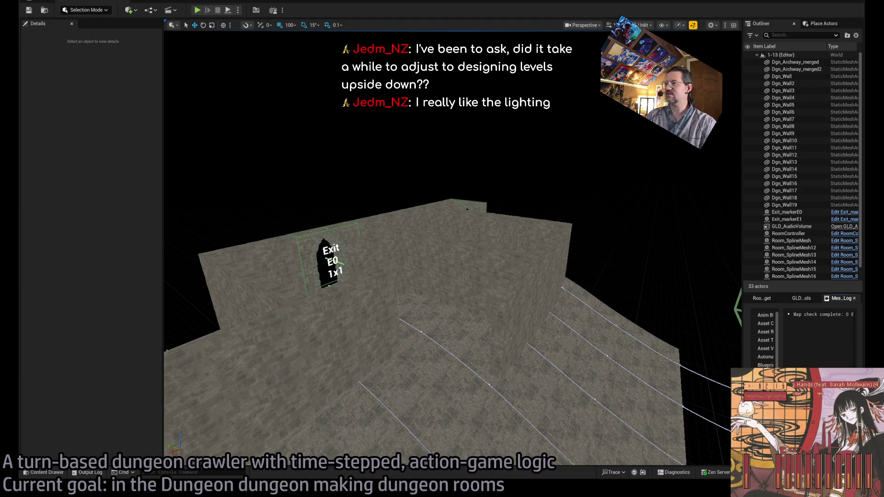
Step: Fly and orbit around the 1-13 spline floor and select a floor spline
{"action": "mouse_move", "coordinate": [467, 208]}
{"action": "left_mouse_down"}
{"action": "mouse_move", "coordinate": [451, 221]}
{"action": "mouse_move", "coordinate": [443, 211]}
{"action": "left_mouse_up"}
{"action": "mouse_move", "coordinate": [534, 222]}
{"action": "left_mouse_down"}
{"action": "mouse_move", "coordinate": [525, 223]}
{"action": "mouse_move", "coordinate": [536, 224]}
{"action": "left_mouse_up"}
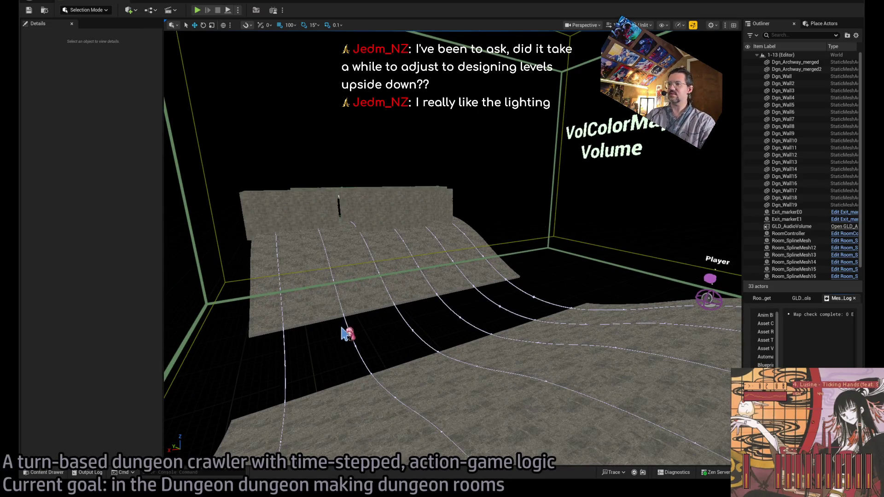
{"action": "left_click", "coordinate": [405, 330]}
{"action": "mouse_move", "coordinate": [395, 336]}
{"action": "left_mouse_down"}
{"action": "mouse_move", "coordinate": [331, 293]}
{"action": "mouse_move", "coordinate": [385, 336]}
{"action": "left_mouse_up"}
Step: Select and focus Dgn_Wall11, select Dgn_Wall10, then sweep up to a top-down overview
{"action": "left_click", "coordinate": [513, 322]}
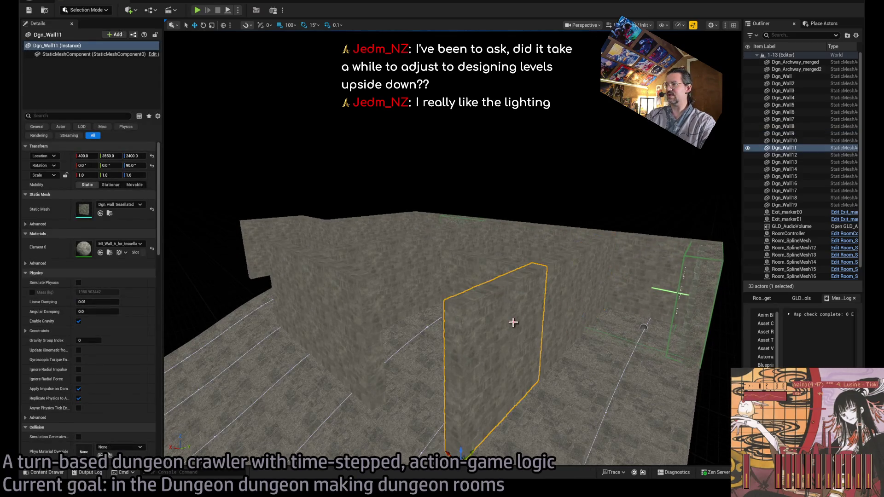
{"action": "key", "text": "f"}
{"action": "left_click", "coordinate": [498, 300]}
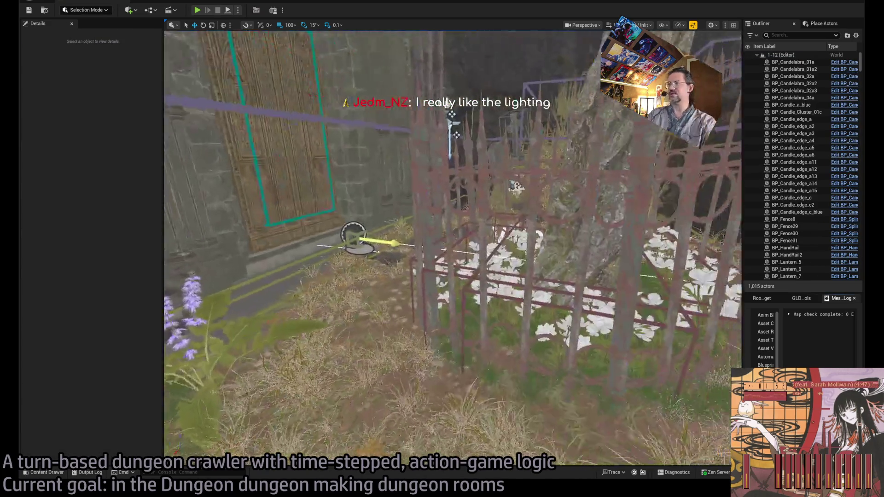
{"action": "mouse_move", "coordinate": [456, 135]}
{"action": "left_mouse_down"}
{"action": "mouse_move", "coordinate": [456, 202]}
{"action": "mouse_move", "coordinate": [456, 185]}
{"action": "left_mouse_up"}
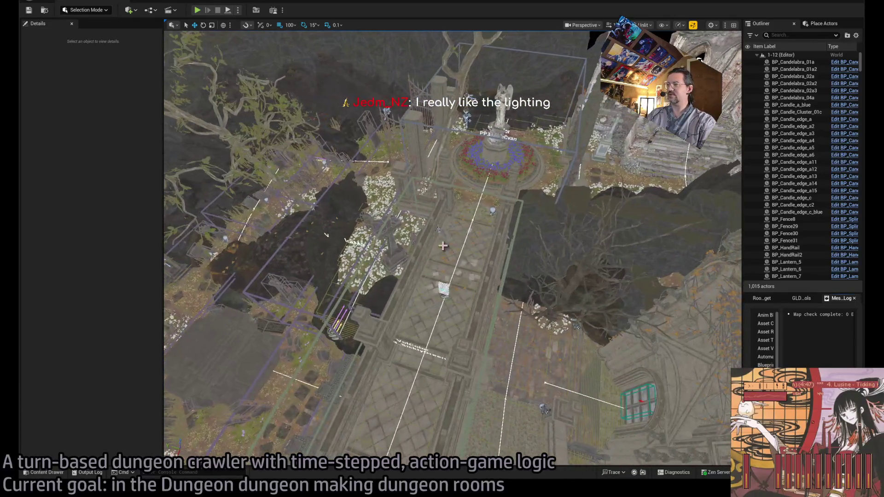
Step: Select the 1-12 Landscape and Nav_grave_upper4_bridge, then view the 1-13 exit room
{"action": "left_click", "coordinate": [518, 323]}
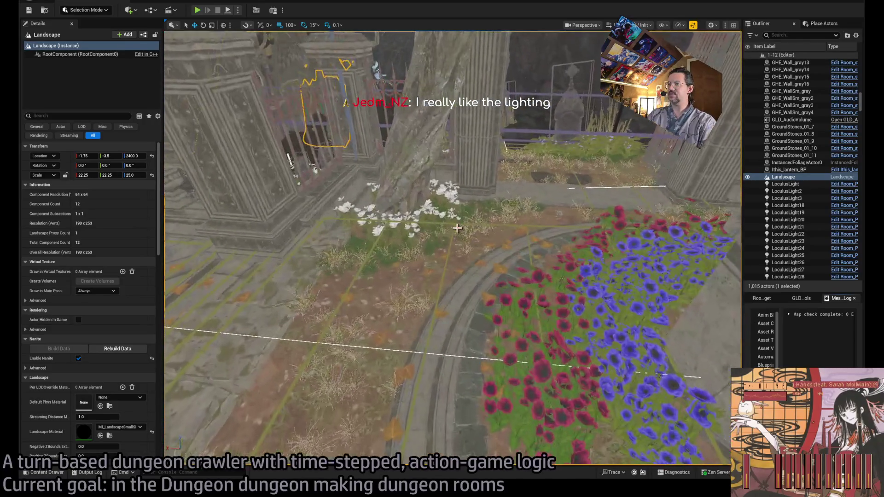
{"action": "left_click", "coordinate": [432, 323]}
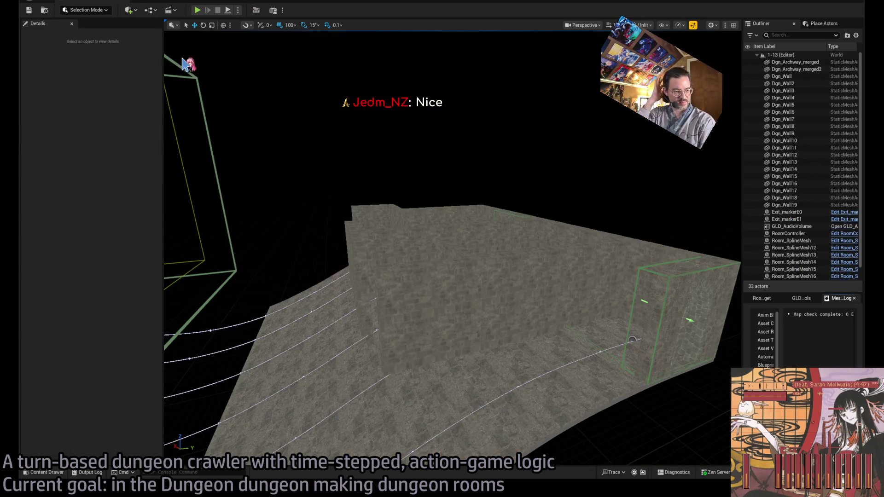
{"action": "mouse_move", "coordinate": [184, 63]}
{"action": "left_mouse_down"}
{"action": "mouse_move", "coordinate": [242, 68]}
{"action": "mouse_move", "coordinate": [258, 92]}
{"action": "mouse_move", "coordinate": [225, 131]}
{"action": "mouse_move", "coordinate": [442, 248]}
{"action": "left_mouse_up"}
Step: Multi-select the room's edge walls Dgn_Wall5 through Dgn_Wall8 plus Dgn_Wall18
{"action": "left_click", "coordinate": [405, 221]}
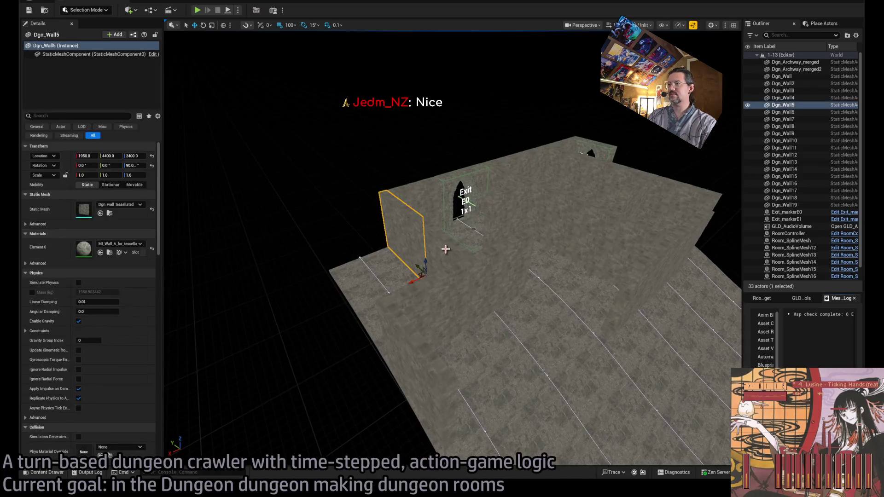
{"action": "left_click", "coordinate": [452, 272], "text": "ctrl"}
{"action": "left_click", "coordinate": [498, 277], "text": "ctrl"}
{"action": "left_click", "coordinate": [416, 323], "text": "ctrl"}
{"action": "left_click", "coordinate": [360, 258]}
{"action": "left_click", "coordinate": [415, 350]}
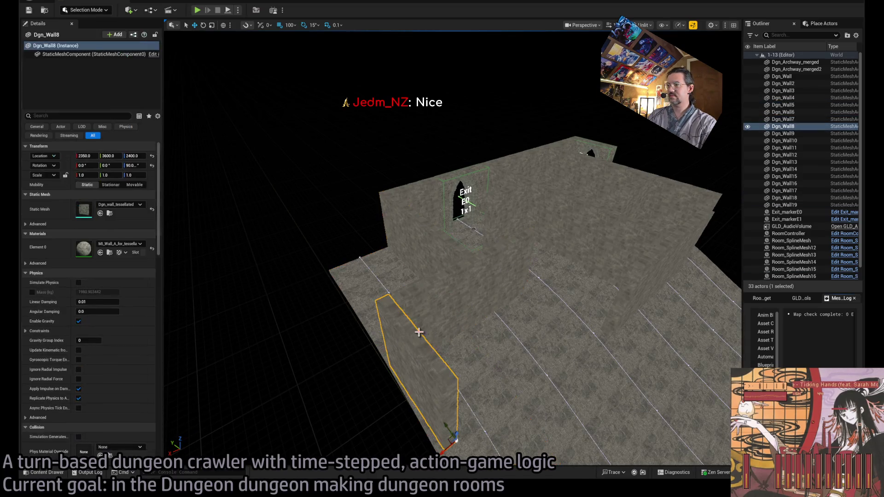
{"action": "left_click", "coordinate": [452, 272], "text": "ctrl"}
{"action": "left_click", "coordinate": [497, 277], "text": "ctrl"}
{"action": "left_click", "coordinate": [421, 235], "text": "ctrl"}
{"action": "left_click", "coordinate": [395, 220], "text": "ctrl"}
Step: Bring the view down near the floor, then switch to the Photoshop floor plan
{"action": "left_click_drag", "start_coordinate": [395, 220], "coordinate": [395, 198]}
{"action": "scroll", "coordinate": [426, 322], "scroll_direction": "down", "scroll_amount": 5}
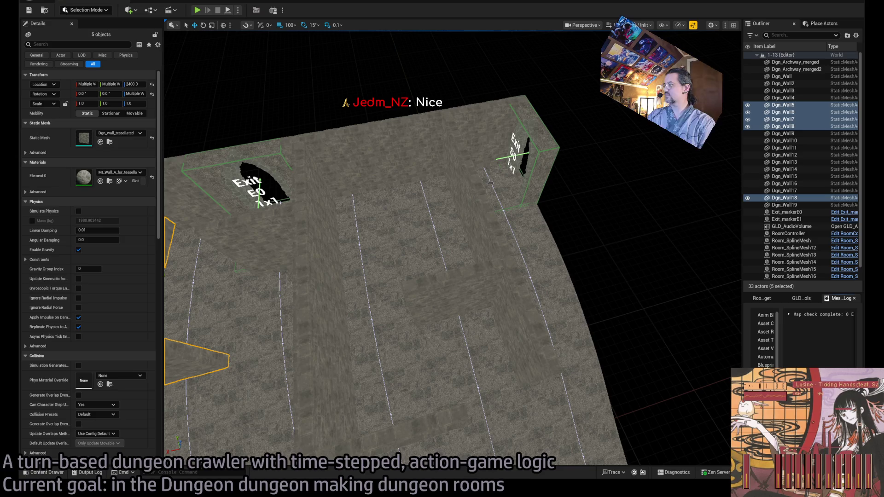
{"action": "key", "text": "alt+Tab"}
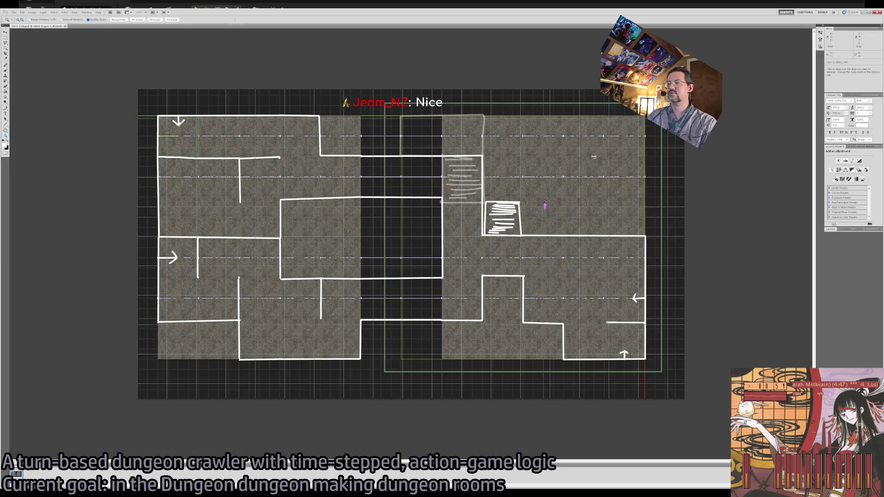
Step: Switch from the Photoshop floor-plan sketch back to the Unreal level editor
{"action": "key", "text": "alt+Tab"}
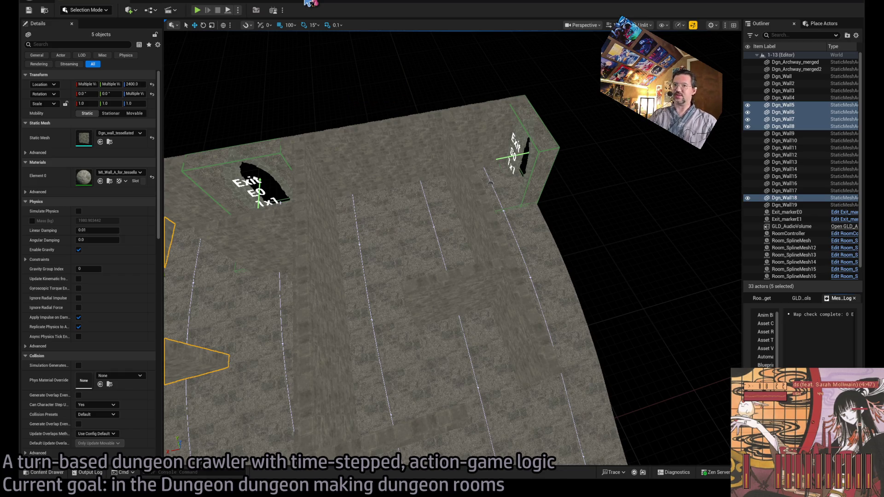
Step: Turn toward the Exit E0 wall and select walls Dgn_Wall4, Dgn_Wall13 and Dgn_Wall19
{"action": "left_click_drag", "start_coordinate": [501, 259], "coordinate": [433, 179]}
{"action": "left_click_drag", "start_coordinate": [443, 333], "coordinate": [443, 332]}
{"action": "left_click", "coordinate": [443, 332], "text": "ctrl"}
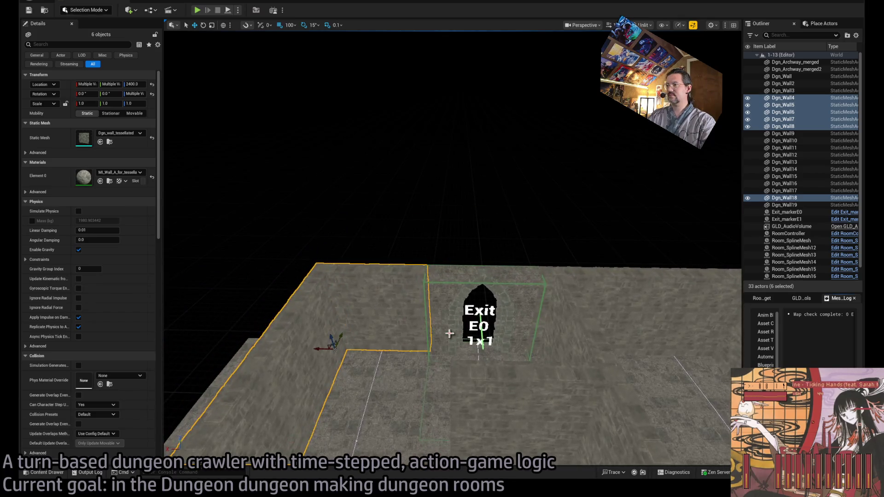
{"action": "left_click", "coordinate": [519, 278], "text": "ctrl"}
{"action": "left_click", "coordinate": [519, 347], "text": "ctrl"}
{"action": "mouse_move", "coordinate": [519, 347]}
{"action": "left_mouse_down"}
{"action": "mouse_move", "coordinate": [405, 430]}
{"action": "mouse_move", "coordinate": [330, 420]}
{"action": "left_mouse_up"}
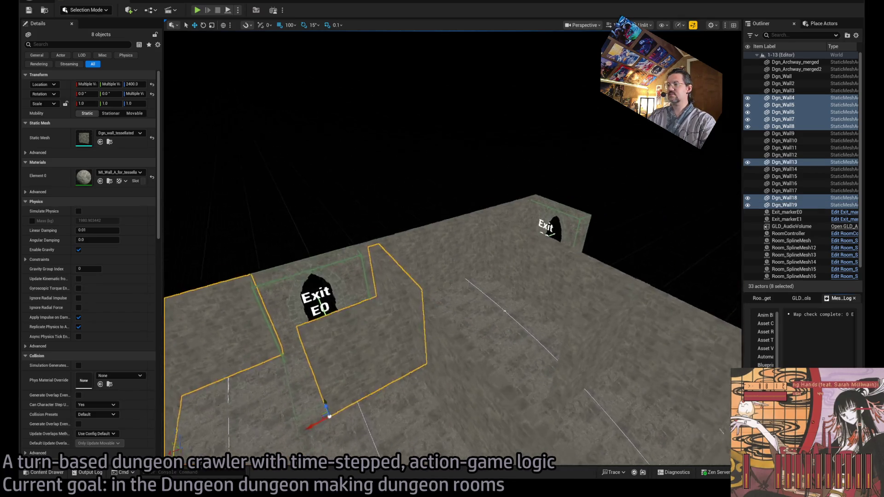
{"action": "left_click_drag", "start_coordinate": [444, 322], "coordinate": [444, 322]}
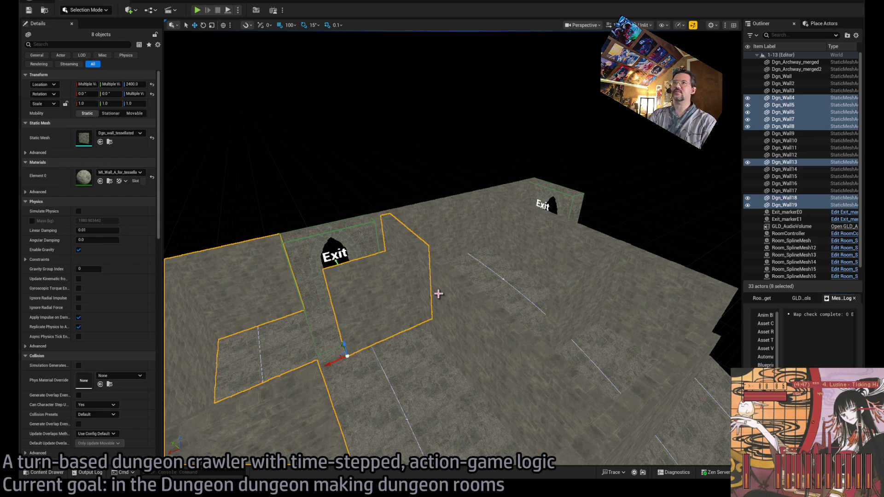
{"action": "left_click_drag", "start_coordinate": [440, 295], "coordinate": [491, 326]}
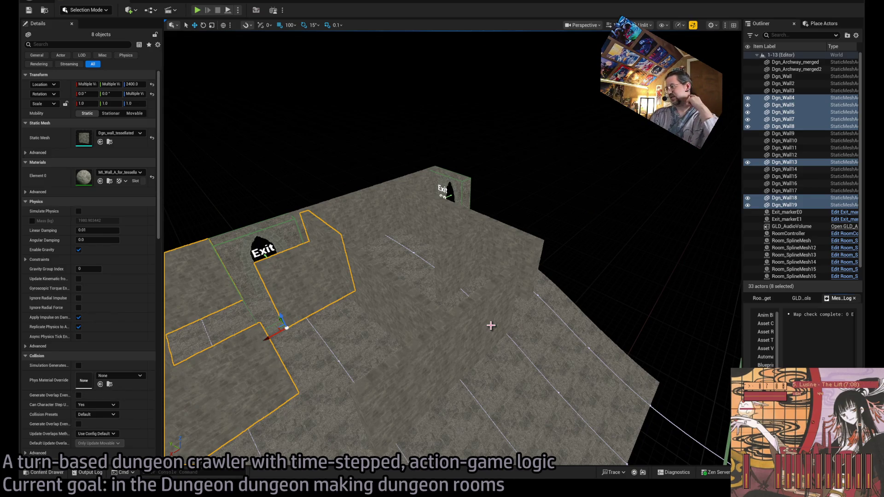
Step: Add walls Dgn_Wall14 through Dgn_Wall17 and Dgn_Wall11 to the selection and frame them
{"action": "left_click", "coordinate": [364, 272], "text": "ctrl"}
{"action": "left_click", "coordinate": [419, 318], "text": "ctrl"}
{"action": "left_click", "coordinate": [398, 395], "text": "ctrl"}
{"action": "left_click", "coordinate": [466, 339], "text": "ctrl"}
{"action": "key", "text": "f"}
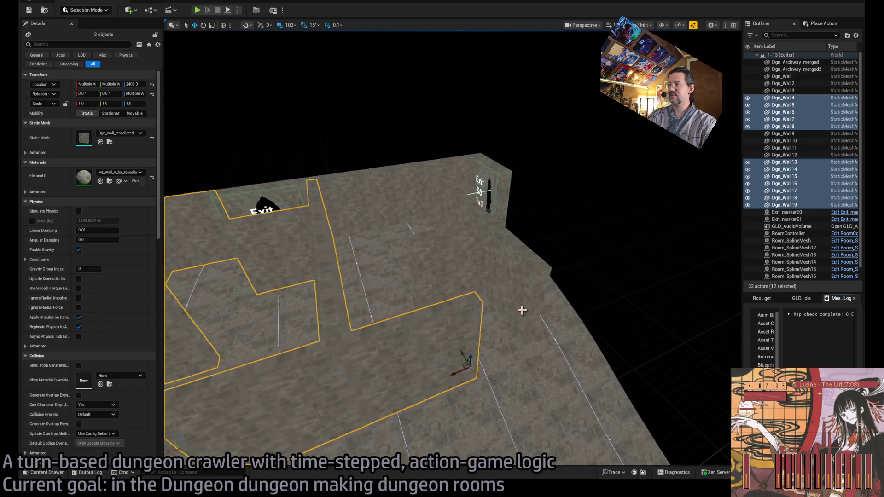
{"action": "left_click", "coordinate": [491, 255], "text": "ctrl"}
{"action": "key", "text": "f"}
{"action": "left_click_drag", "start_coordinate": [491, 255], "coordinate": [459, 252]}
Step: Alt-drag Dgn_Wall10 and Dgn_Wall11 to duplicate them at X 0, then select copy Dgn_Wall20
{"action": "left_click", "coordinate": [408, 282]}
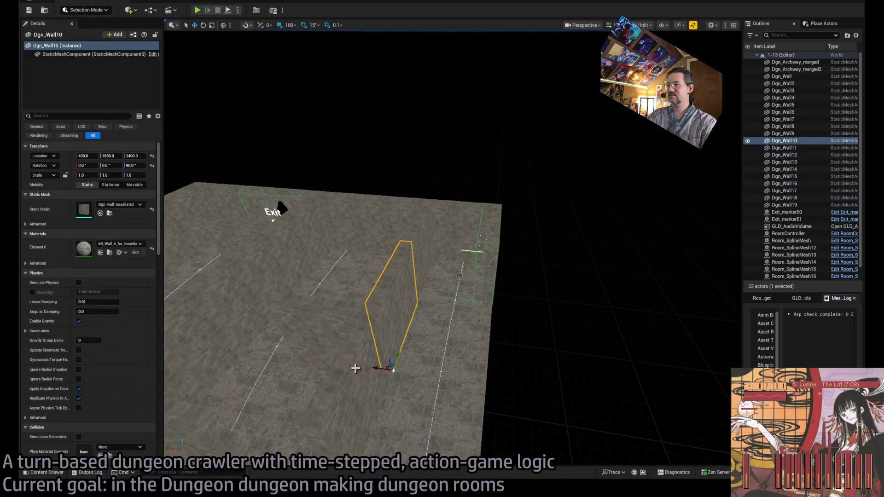
{"action": "key", "text": "f"}
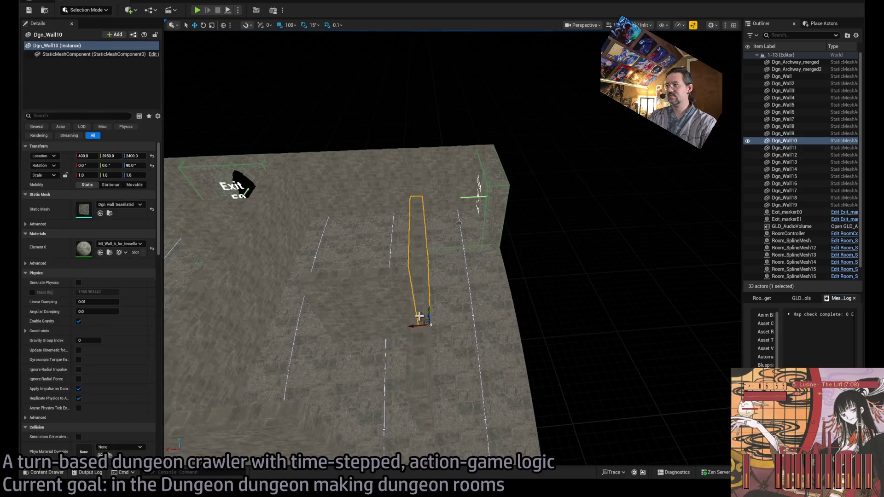
{"action": "mouse_move", "coordinate": [408, 420]}
{"action": "left_mouse_down"}
{"action": "mouse_move", "coordinate": [515, 391]}
{"action": "mouse_move", "coordinate": [435, 310]}
{"action": "left_mouse_up"}
{"action": "left_click", "coordinate": [485, 254]}
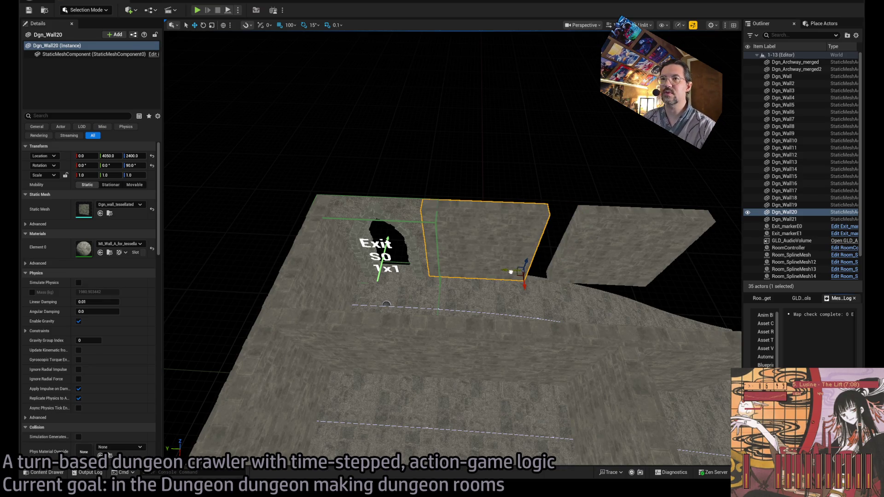
Step: Set grid snap to 50 and shift Dgn_Wall20 and Dgn_Wall21 left together
{"action": "mouse_move", "coordinate": [532, 270]}
{"action": "left_mouse_down"}
{"action": "mouse_move", "coordinate": [510, 270]}
{"action": "mouse_move", "coordinate": [543, 271]}
{"action": "mouse_move", "coordinate": [507, 267]}
{"action": "mouse_move", "coordinate": [526, 265]}
{"action": "left_mouse_up"}
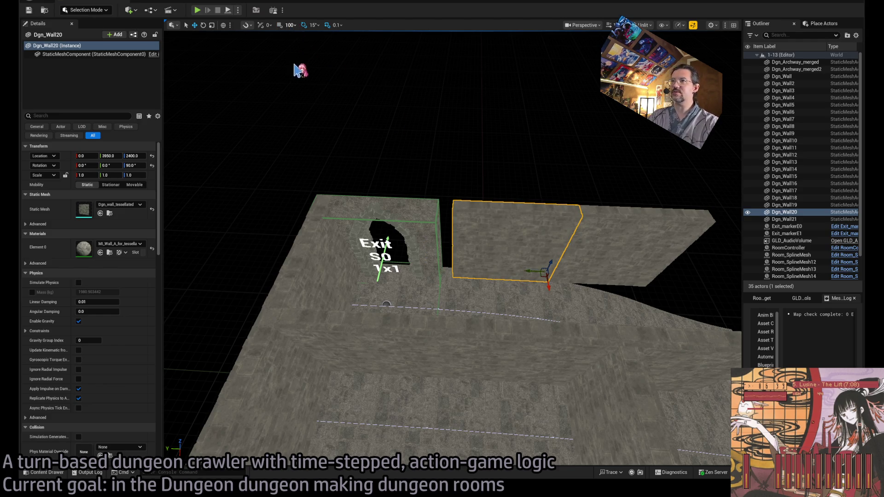
{"action": "left_click", "coordinate": [598, 240], "text": "ctrl"}
{"action": "key", "text": "bracketleft"}
{"action": "left_click_drag", "start_coordinate": [632, 276], "coordinate": [619, 276]}
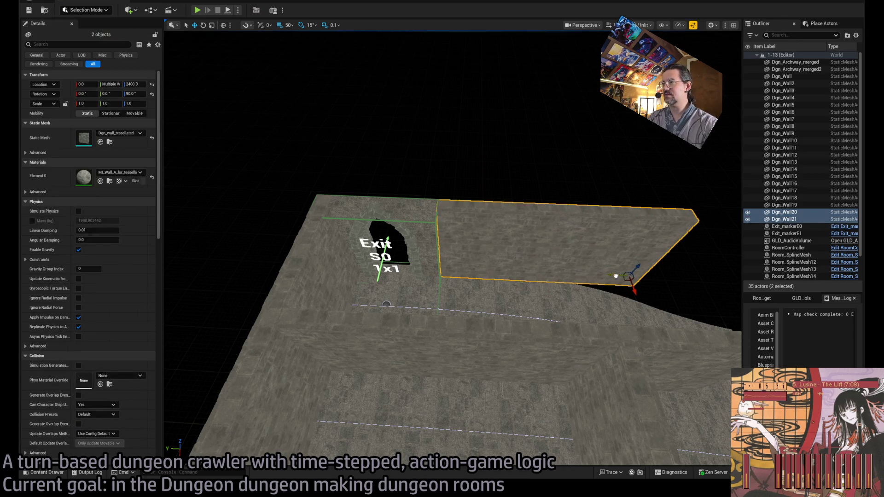
Step: Check walls Dgn_Wall20, 21, 9, 10 and 11, then move Dgn_Wall12 to Y 4000
{"action": "left_click", "coordinate": [481, 256]}
{"action": "left_click", "coordinate": [573, 245]}
{"action": "left_click", "coordinate": [525, 271]}
{"action": "left_click", "coordinate": [386, 337]}
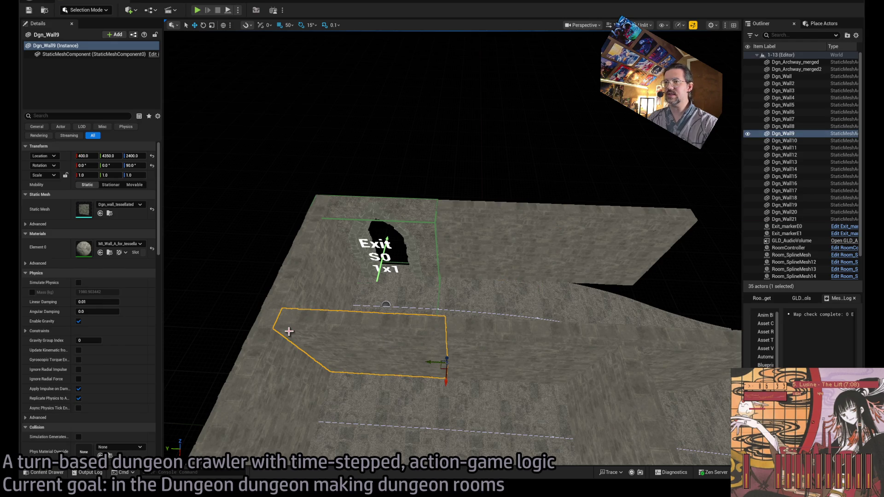
{"action": "left_click", "coordinate": [626, 364], "text": "ctrl"}
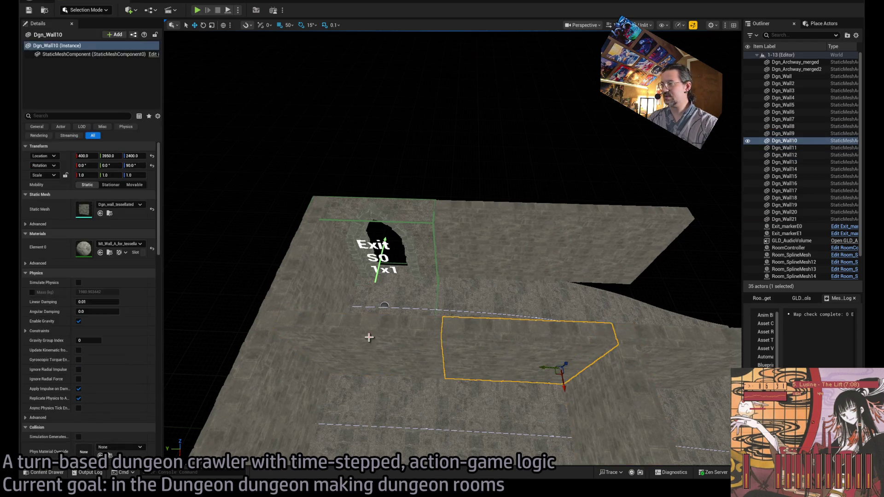
{"action": "left_click", "coordinate": [499, 329], "text": "ctrl"}
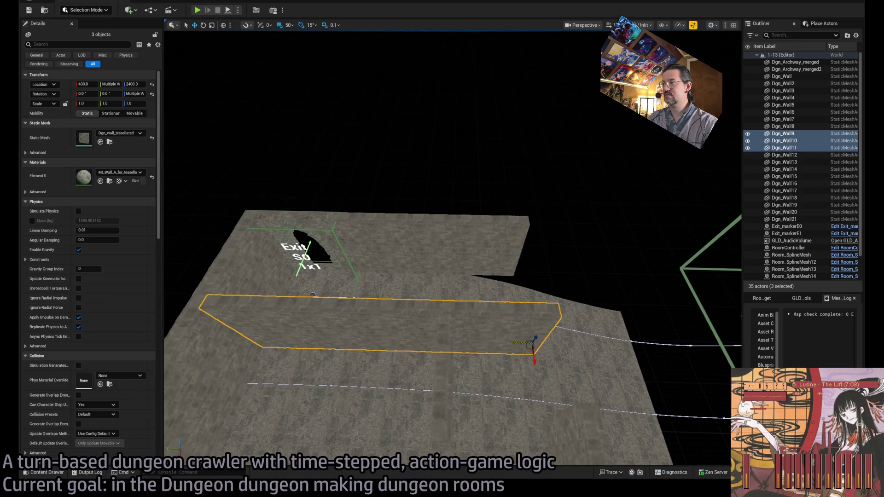
{"action": "left_click", "coordinate": [505, 382]}
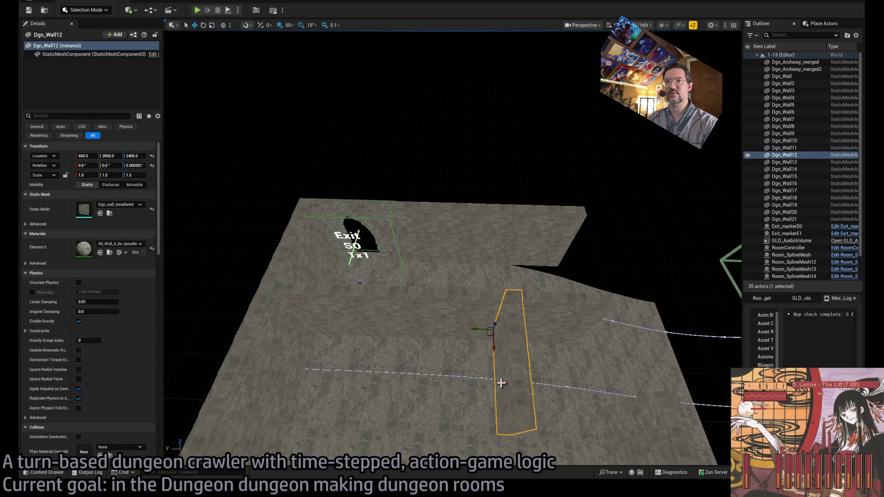
{"action": "mouse_move", "coordinate": [481, 332]}
{"action": "left_mouse_down"}
{"action": "mouse_move", "coordinate": [474, 327]}
{"action": "mouse_move", "coordinate": [494, 356]}
{"action": "mouse_move", "coordinate": [511, 337]}
{"action": "left_mouse_up"}
Step: Inspect walls Dgn_Wall15 to Dgn_Wall17, then select Dgn_Wall13 to Dgn_Wall15 together
{"action": "left_click", "coordinate": [506, 340]}
{"action": "left_click", "coordinate": [459, 347]}
{"action": "left_click_drag", "start_coordinate": [460, 355], "coordinate": [460, 332]}
{"action": "left_click", "coordinate": [483, 403]}
{"action": "left_click", "coordinate": [378, 379]}
{"action": "left_click", "coordinate": [484, 385], "text": "ctrl"}
{"action": "left_click", "coordinate": [528, 382], "text": "ctrl"}
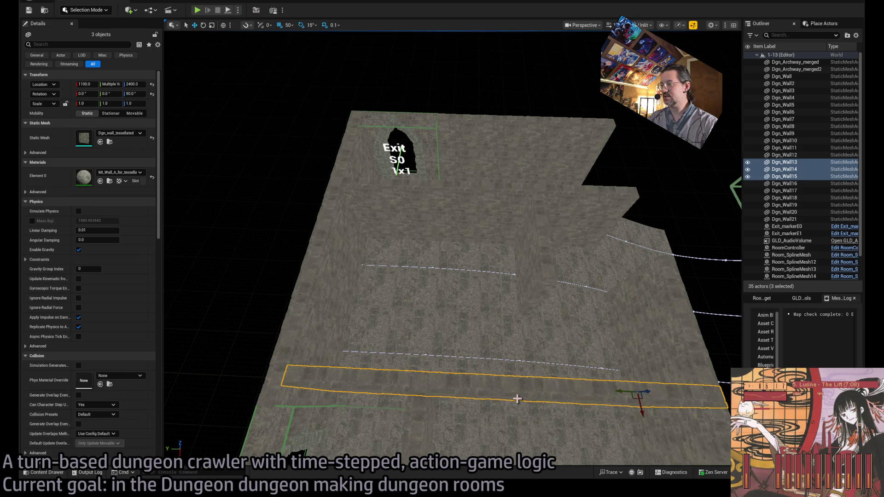
{"action": "left_click_drag", "start_coordinate": [607, 392], "coordinate": [533, 365]}
Step: Check Dgn_Wall19 and Dgn_Wall4, frame walls 13 to 15, then switch to the Photoshop floor plan
{"action": "left_click", "coordinate": [518, 377]}
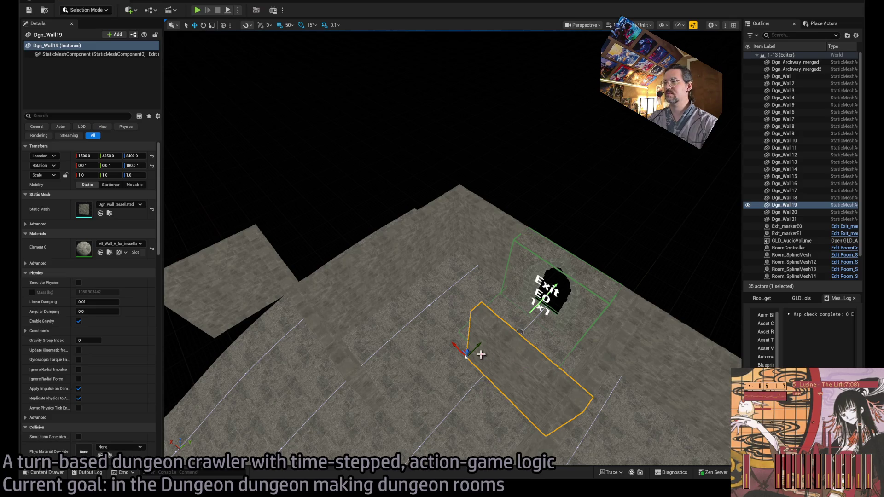
{"action": "left_click", "coordinate": [483, 239]}
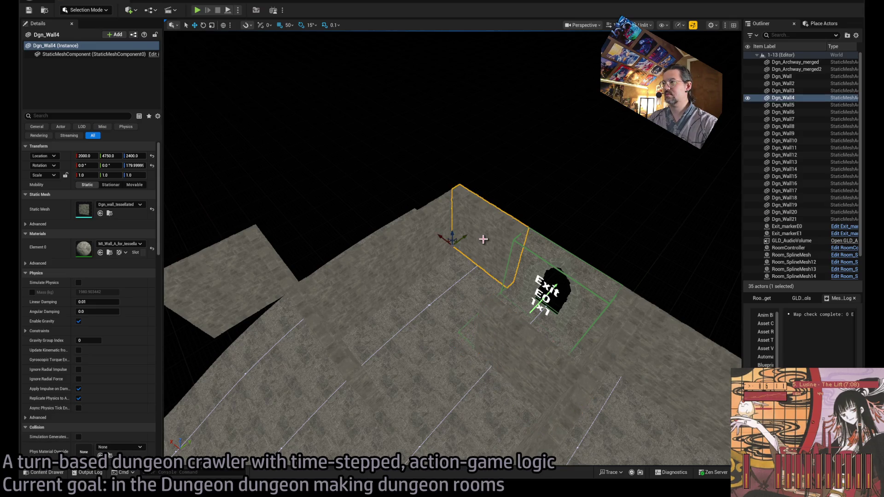
{"action": "mouse_move", "coordinate": [483, 239]}
{"action": "left_mouse_down"}
{"action": "mouse_move", "coordinate": [461, 258]}
{"action": "mouse_move", "coordinate": [479, 268]}
{"action": "left_mouse_up"}
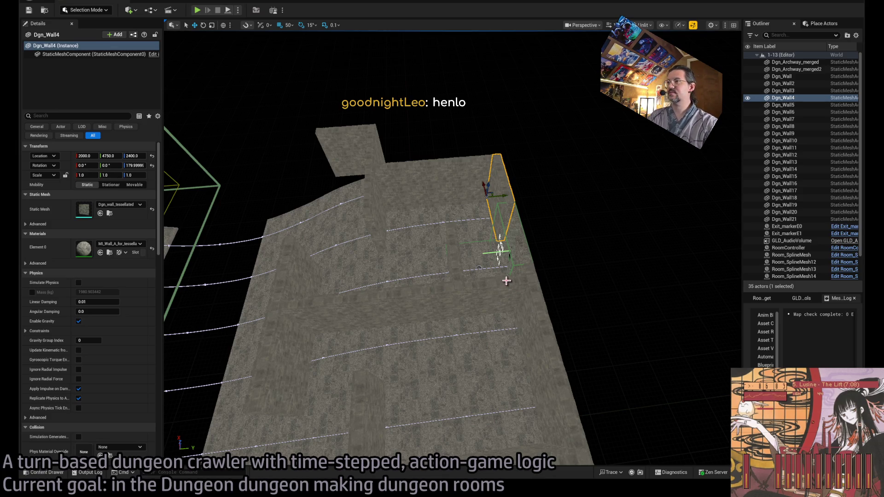
{"action": "left_click", "coordinate": [500, 280]}
{"action": "key", "text": "f"}
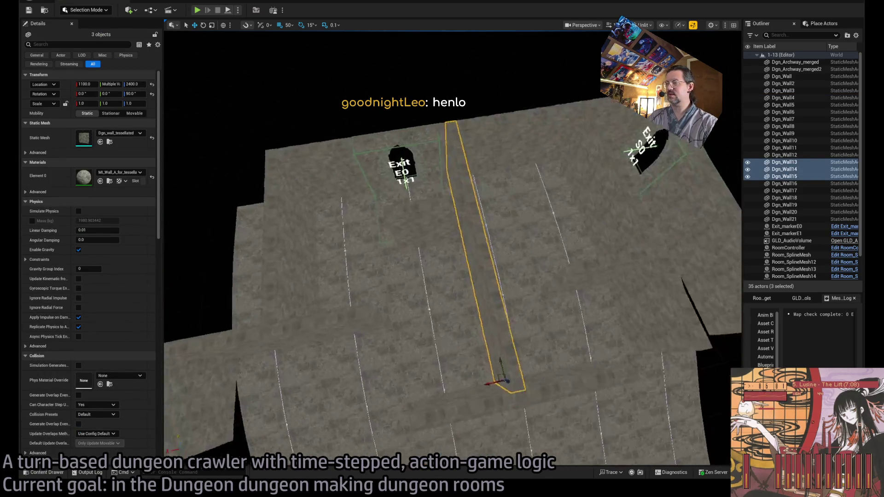
{"action": "key", "text": "w"}
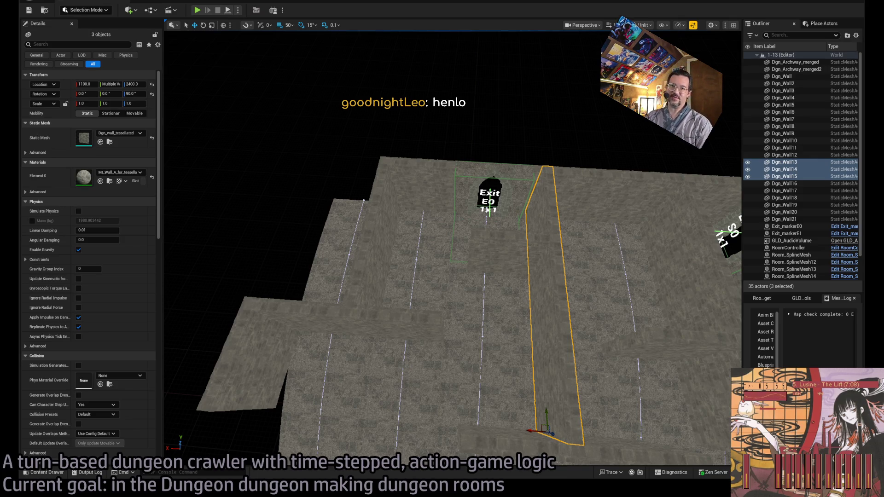
{"action": "left_click_drag", "start_coordinate": [454, 249], "coordinate": [684, 249]}
{"action": "key", "text": "alt+Tab"}
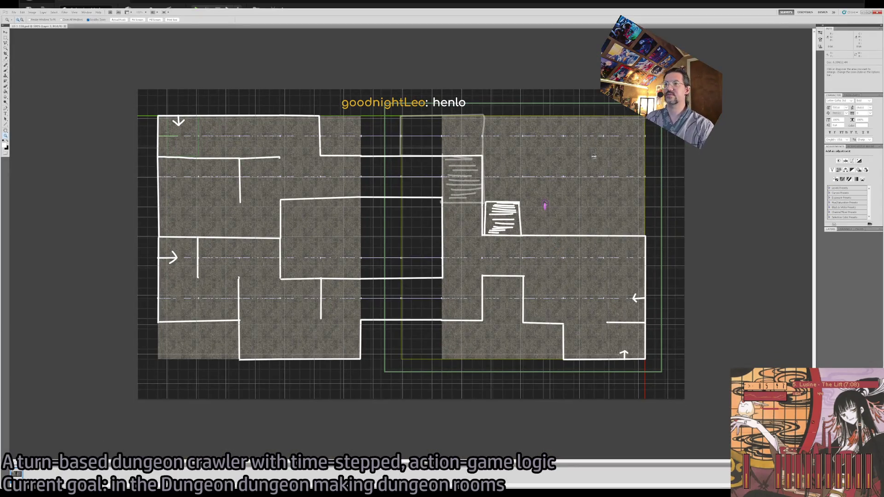
Step: Compare the level's floor with the Photoshop floor-plan sketch
{"action": "key", "text": "alt+Tab"}
{"action": "left_click_drag", "start_coordinate": [442, 321], "coordinate": [433, 338]}
{"action": "key", "text": "alt+Tab"}
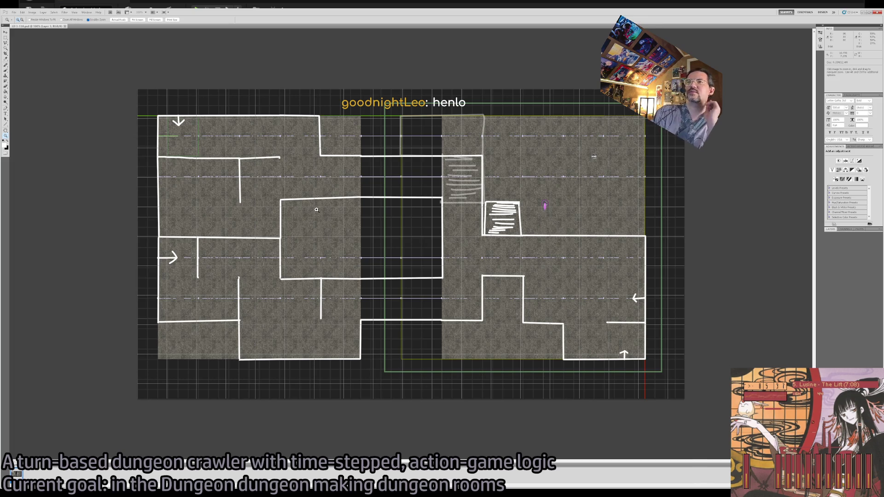
{"action": "key", "text": "alt+Tab"}
Step: Paste wall Dgn_Wall22 at Y 3200 and copy it as Dgn_Wall23 turned 180°
{"action": "key", "text": "ctrl+v"}
{"action": "mouse_move", "coordinate": [469, 320]}
{"action": "left_mouse_down"}
{"action": "mouse_move", "coordinate": [530, 345]}
{"action": "mouse_move", "coordinate": [517, 331]}
{"action": "left_mouse_up"}
{"action": "mouse_move", "coordinate": [454, 236]}
{"action": "left_mouse_down"}
{"action": "mouse_move", "coordinate": [415, 211]}
{"action": "mouse_move", "coordinate": [482, 211]}
{"action": "left_mouse_up"}
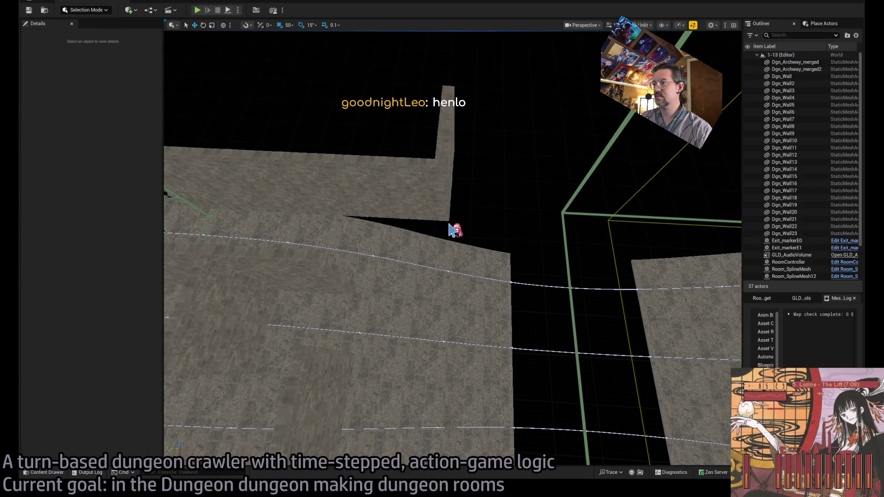
Step: Move Dgn_Wall23 along X to 400 (400, 3200, 2400) and recheck the floor-plan sketch
{"action": "mouse_move", "coordinate": [447, 227]}
{"action": "left_mouse_down"}
{"action": "mouse_move", "coordinate": [443, 300]}
{"action": "mouse_move", "coordinate": [443, 289]}
{"action": "left_mouse_up"}
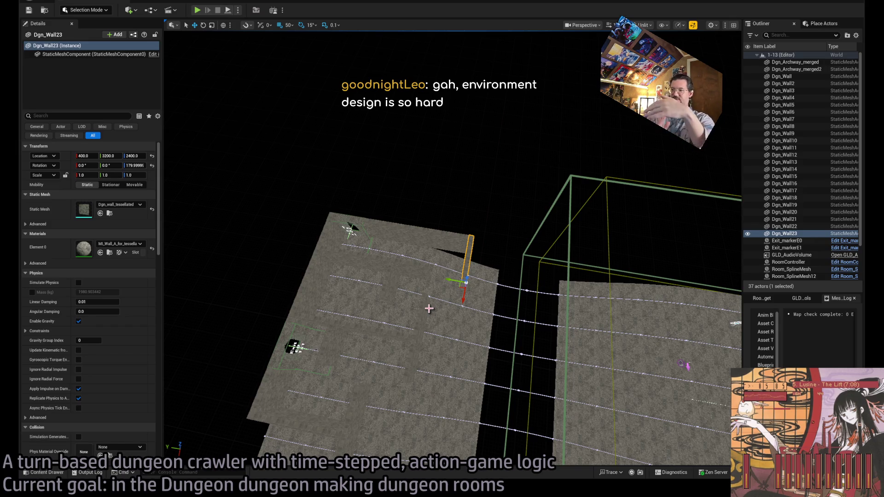
{"action": "left_click_drag", "start_coordinate": [429, 309], "coordinate": [429, 291]}
{"action": "key", "text": "alt+Tab"}
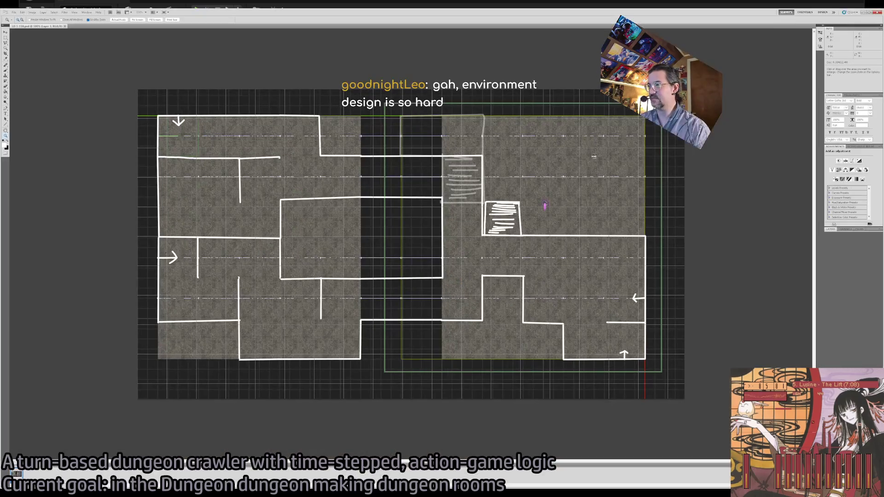
Step: Copy Dgn_Wall23 as Dgn_Wall24 rotated to 90°, then check the floor-plan sketch
{"action": "key", "text": "alt+Tab"}
{"action": "key", "text": "e"}
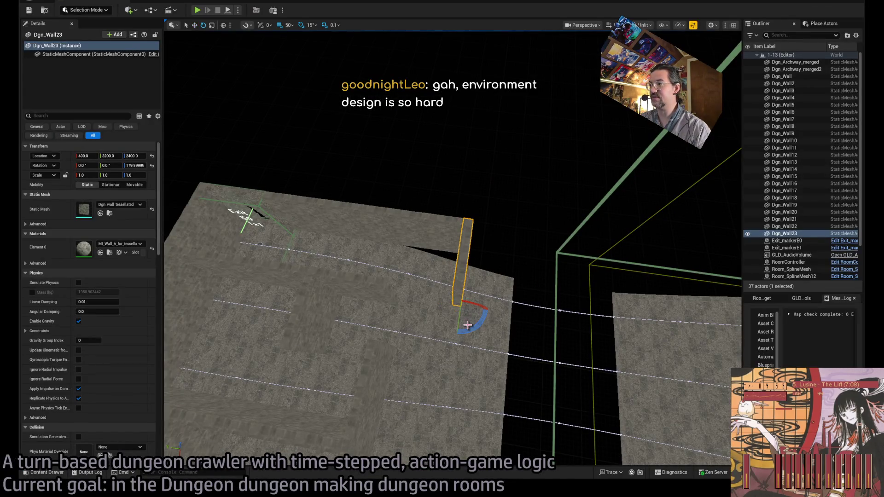
{"action": "mouse_move", "coordinate": [457, 335]}
{"action": "left_mouse_down"}
{"action": "mouse_move", "coordinate": [451, 325]}
{"action": "mouse_move", "coordinate": [523, 305]}
{"action": "mouse_move", "coordinate": [500, 308]}
{"action": "left_mouse_up"}
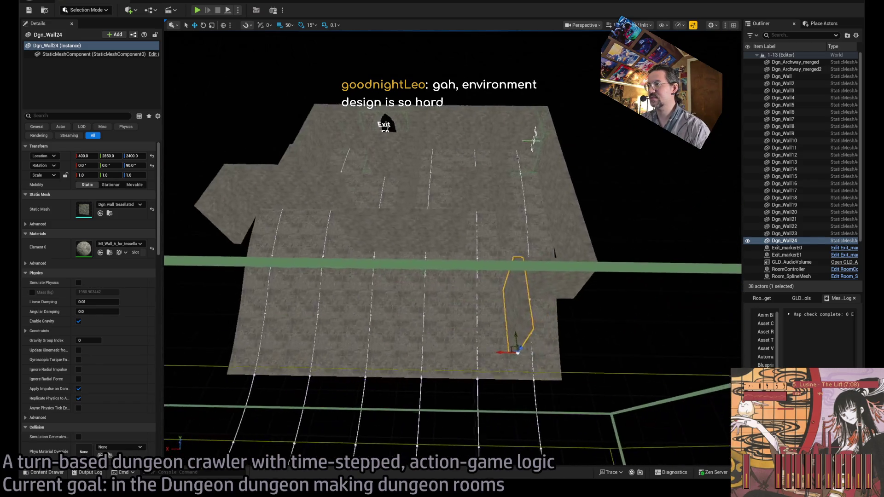
{"action": "key", "text": "alt+Tab"}
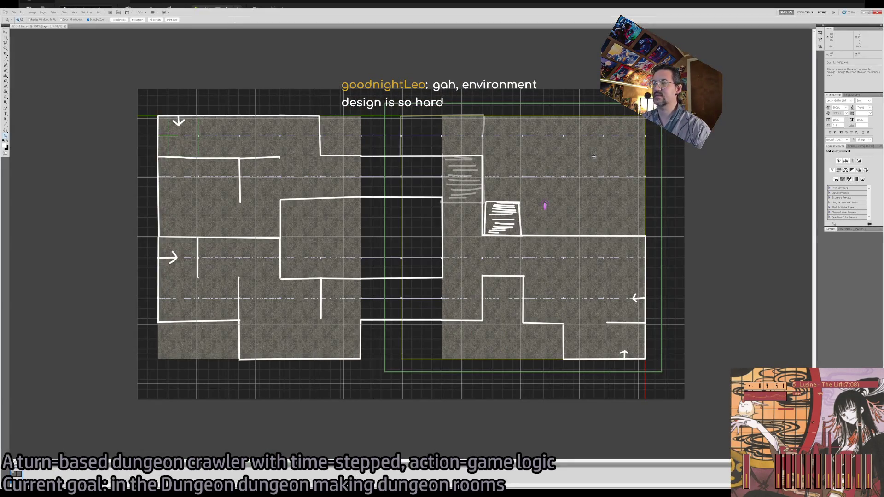
{"action": "key", "text": "alt+Tab"}
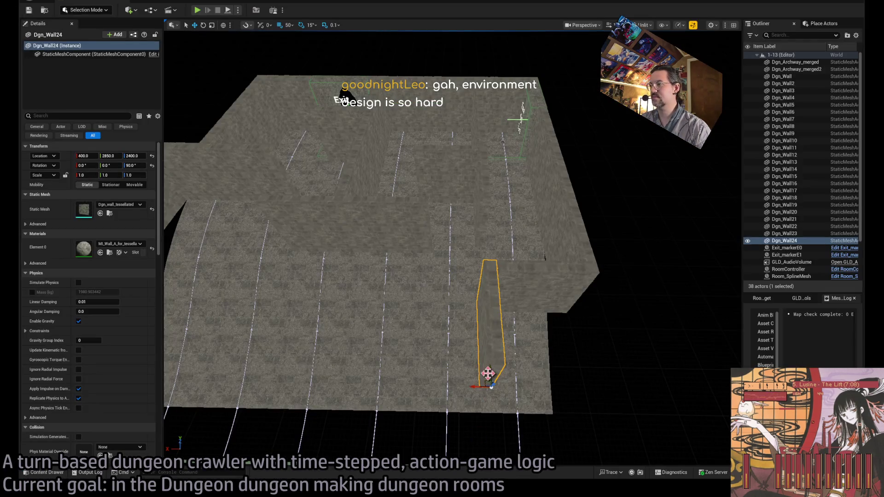
Step: Copy walls out as Dgn_Wall25 along X and Dgn_Wall26 at Y 3250
{"action": "left_click_drag", "start_coordinate": [488, 372], "coordinate": [407, 389], "text": "alt"}
{"action": "key", "text": "ctrl+z"}
{"action": "left_click_drag", "start_coordinate": [490, 386], "coordinate": [385, 394], "text": "alt"}
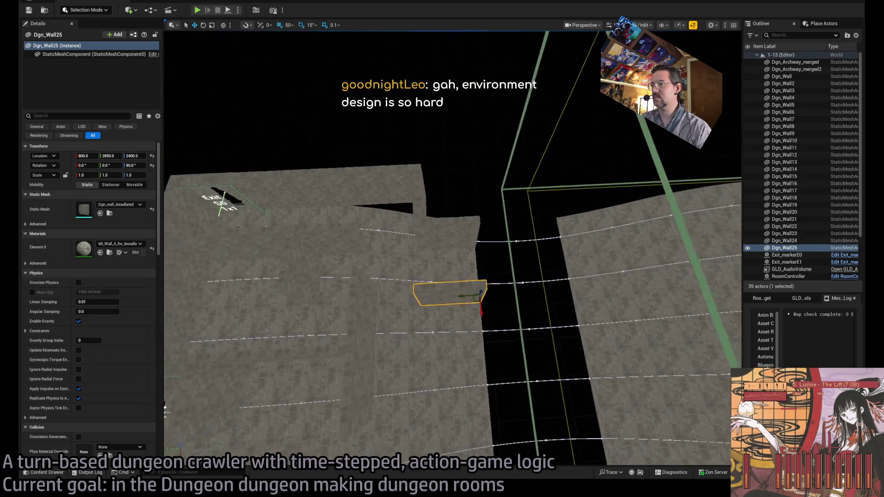
{"action": "left_click_drag", "start_coordinate": [418, 346], "coordinate": [445, 350]}
{"action": "mouse_move", "coordinate": [485, 300]}
{"action": "left_mouse_down"}
{"action": "mouse_move", "coordinate": [387, 304]}
{"action": "mouse_move", "coordinate": [416, 302]}
{"action": "left_mouse_up"}
Step: Shift walls Dgn_Wall16 and Dgn_Wall17 to Y 3650, then select Dgn_Wall12 after checking the sketch
{"action": "scroll", "coordinate": [416, 303], "scroll_direction": "up", "scroll_amount": 2}
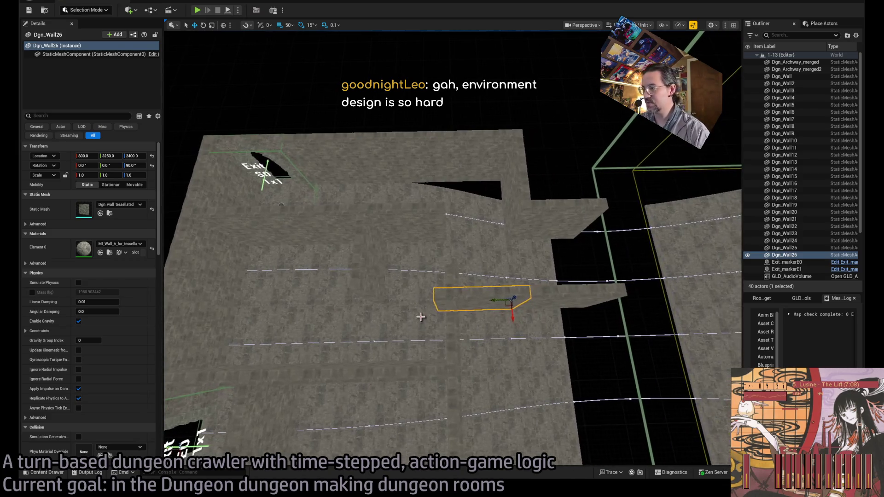
{"action": "left_click", "coordinate": [447, 388], "text": "ctrl"}
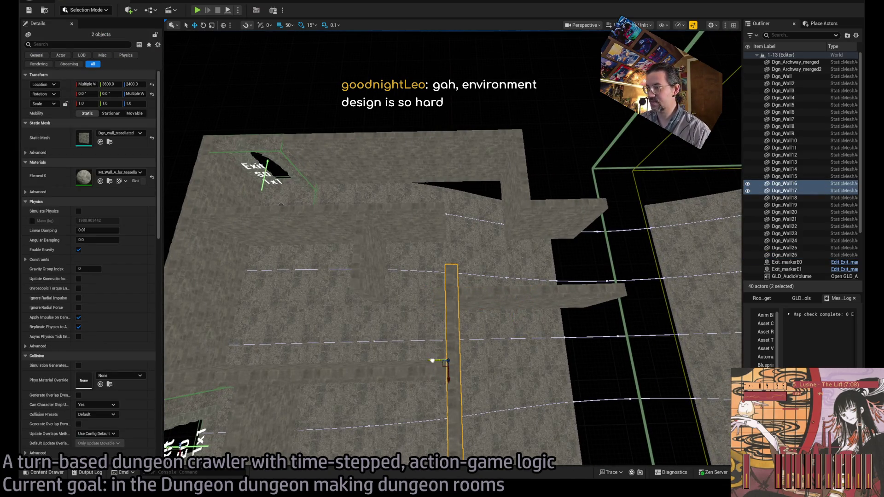
{"action": "left_click_drag", "start_coordinate": [434, 400], "coordinate": [423, 400]}
{"action": "key", "text": "alt+Tab"}
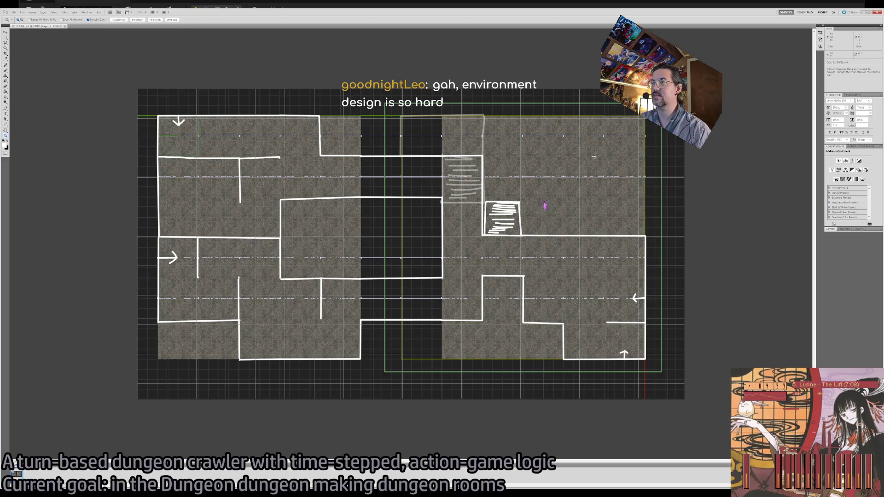
{"action": "key", "text": "alt+Tab"}
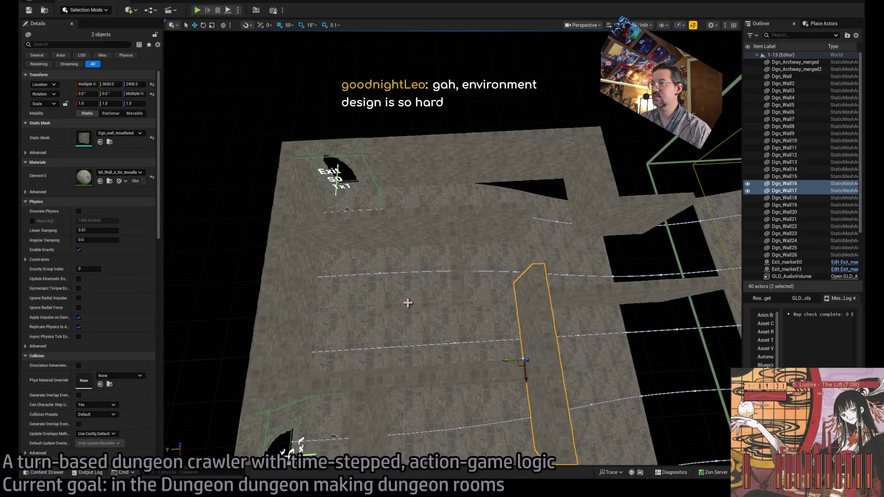
{"action": "left_click", "coordinate": [442, 256]}
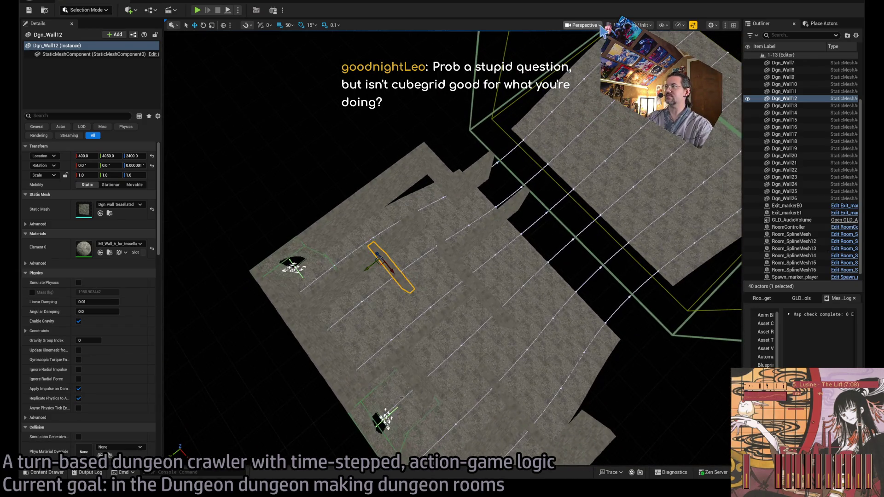
{"action": "key", "text": "alt+j"}
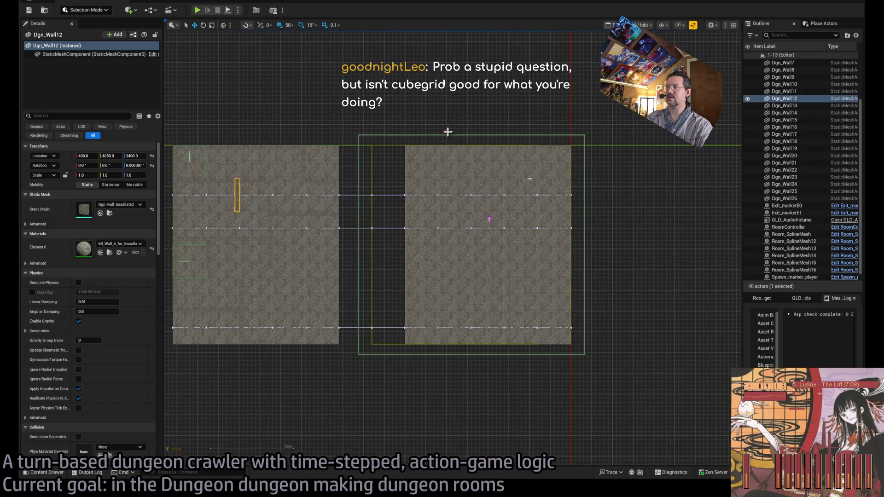
Step: Go from the top view to a lit perspective close-up of Dgn_Wall12 and set grid snap to 100
{"action": "key", "text": "alt+2"}
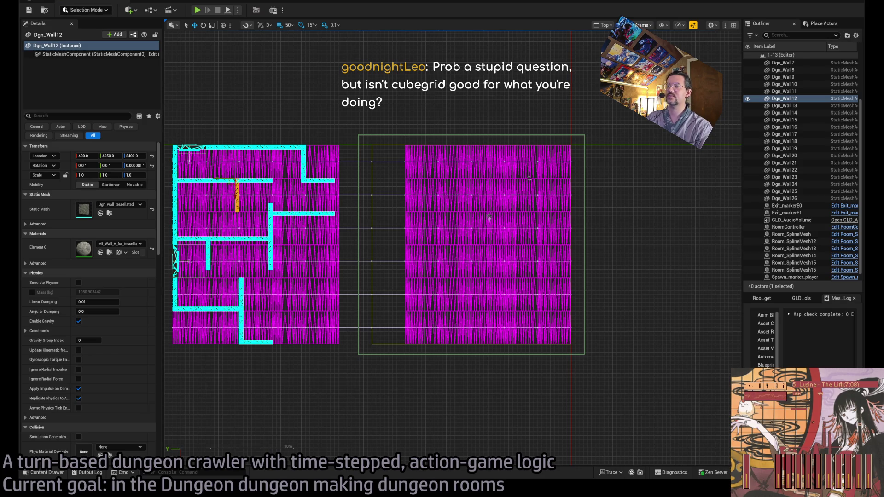
{"action": "key", "text": "alt+4"}
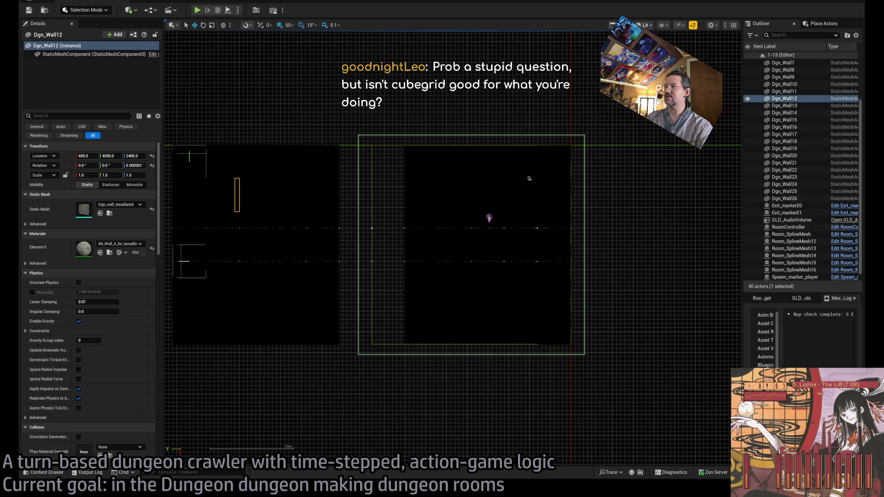
{"action": "key", "text": "alt+3"}
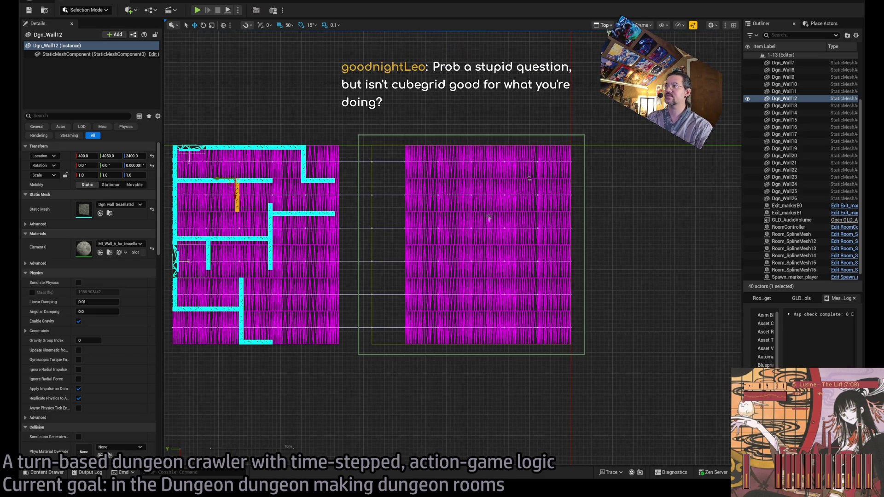
{"action": "key", "text": "alt+g"}
{"action": "left_click_drag", "start_coordinate": [553, 98], "coordinate": [266, 59]}
{"action": "key", "text": "bracketright"}
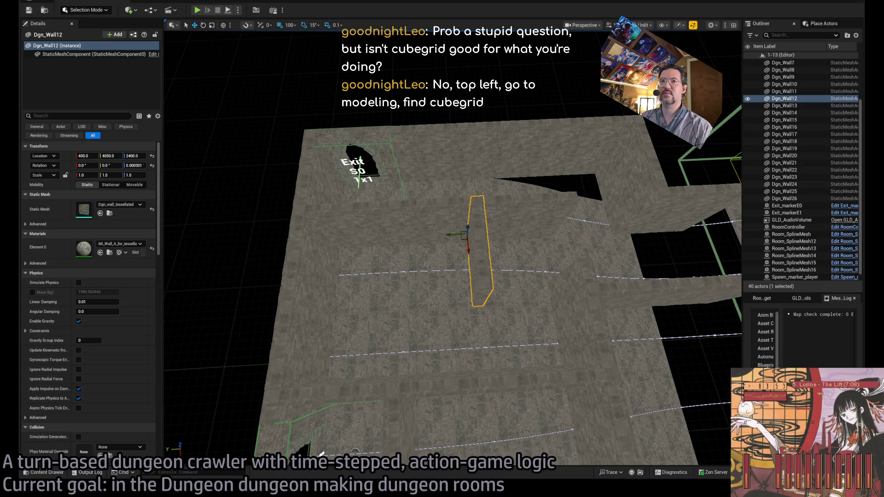
{"action": "key", "text": "Escape"}
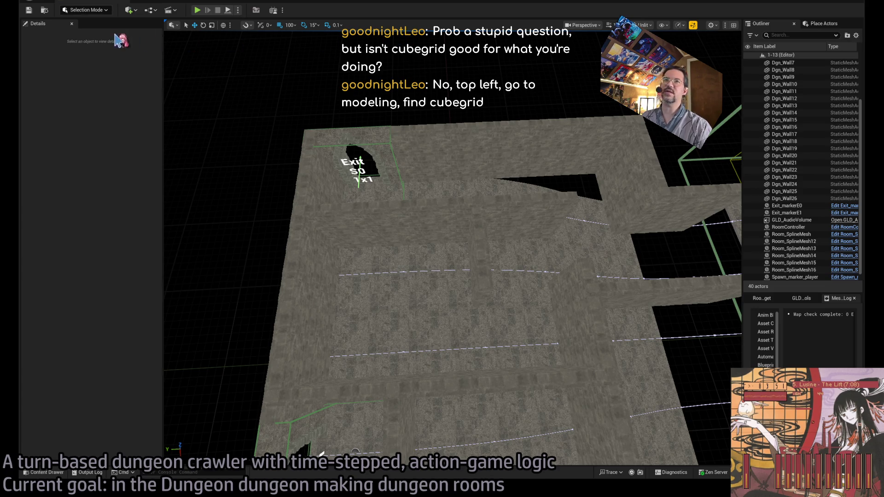
Step: Switch the editor into Modeling Mode
{"action": "left_click", "coordinate": [83, 10]}
{"action": "left_click", "coordinate": [92, 74]}
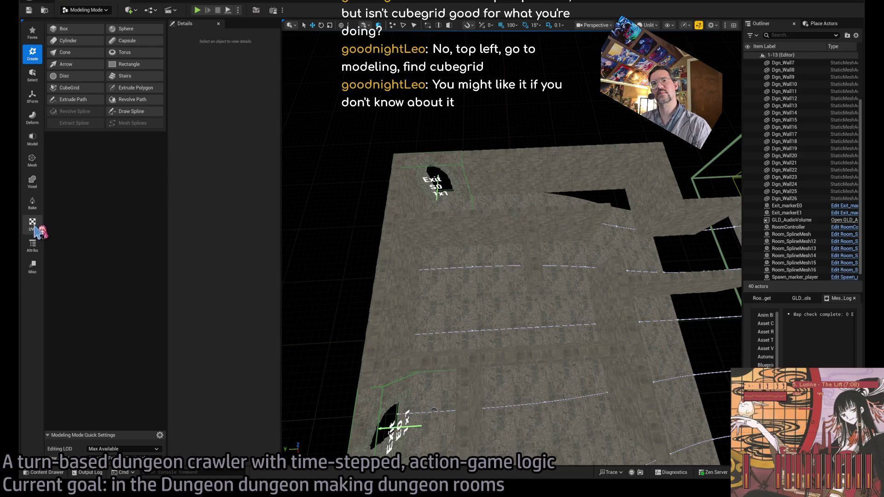
{"action": "left_click", "coordinate": [32, 31]}
{"action": "left_click", "coordinate": [32, 55]}
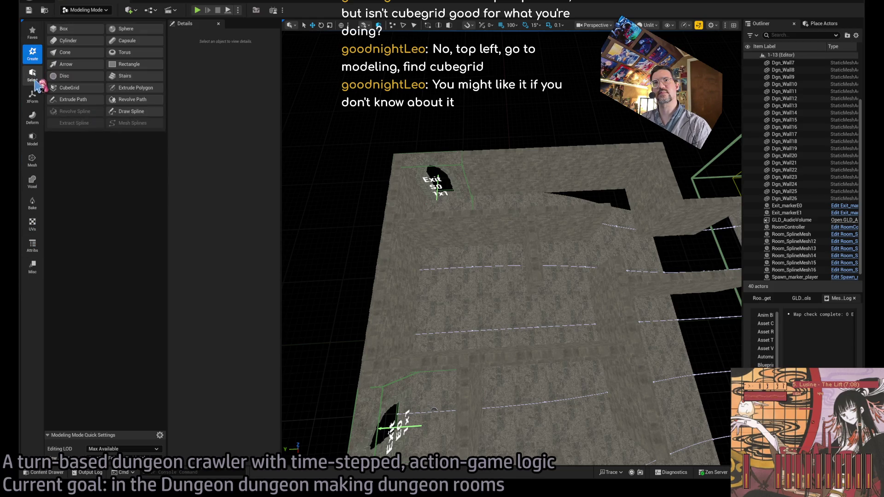
Step: Try the CubeGrid tool on a block of floor cells, then cancel without keeping anything
{"action": "left_click", "coordinate": [69, 88]}
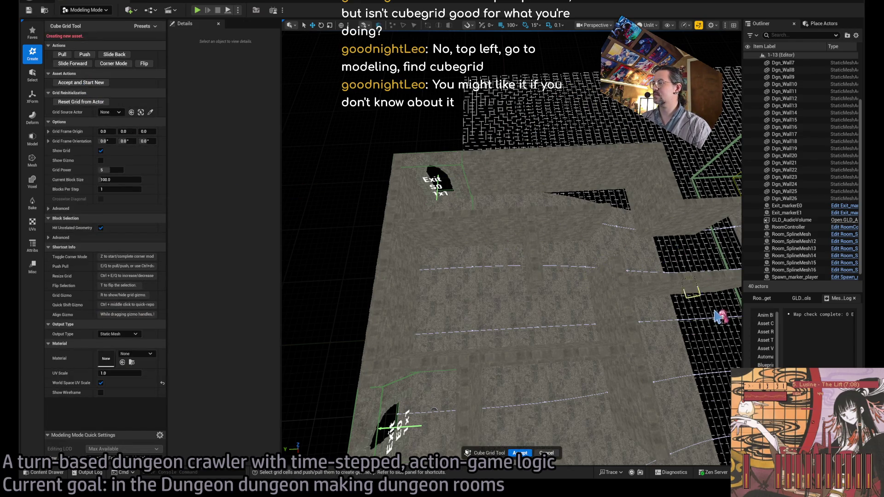
{"action": "mouse_move", "coordinate": [621, 263]}
{"action": "left_mouse_down"}
{"action": "mouse_move", "coordinate": [548, 286]}
{"action": "mouse_move", "coordinate": [529, 315]}
{"action": "left_mouse_up"}
{"action": "mouse_move", "coordinate": [507, 267]}
{"action": "left_mouse_down"}
{"action": "mouse_move", "coordinate": [510, 257]}
{"action": "mouse_move", "coordinate": [535, 297]}
{"action": "mouse_move", "coordinate": [530, 236]}
{"action": "mouse_move", "coordinate": [397, 250]}
{"action": "mouse_move", "coordinate": [507, 271]}
{"action": "mouse_move", "coordinate": [450, 309]}
{"action": "mouse_move", "coordinate": [503, 306]}
{"action": "mouse_move", "coordinate": [431, 258]}
{"action": "mouse_move", "coordinate": [499, 316]}
{"action": "mouse_move", "coordinate": [480, 286]}
{"action": "mouse_move", "coordinate": [473, 236]}
{"action": "mouse_move", "coordinate": [520, 49]}
{"action": "mouse_move", "coordinate": [495, 263]}
{"action": "mouse_move", "coordinate": [511, 322]}
{"action": "left_mouse_up"}
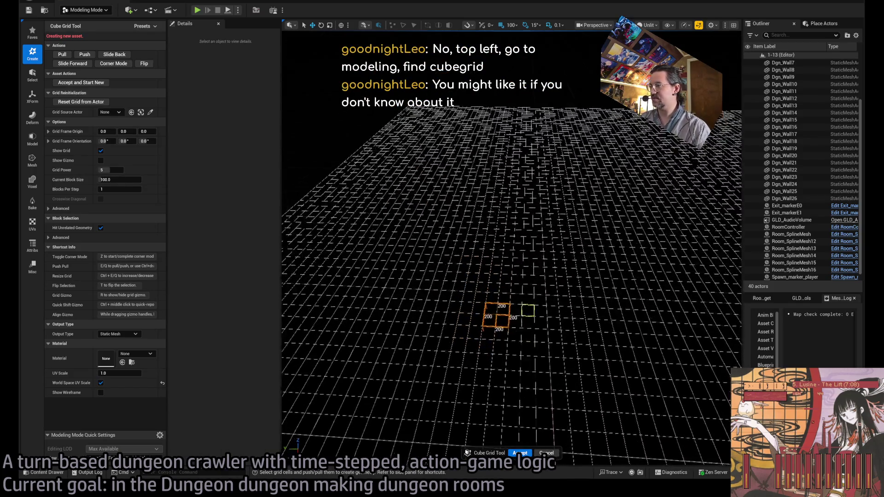
{"action": "scroll", "coordinate": [504, 307], "scroll_direction": "up", "scroll_amount": 5}
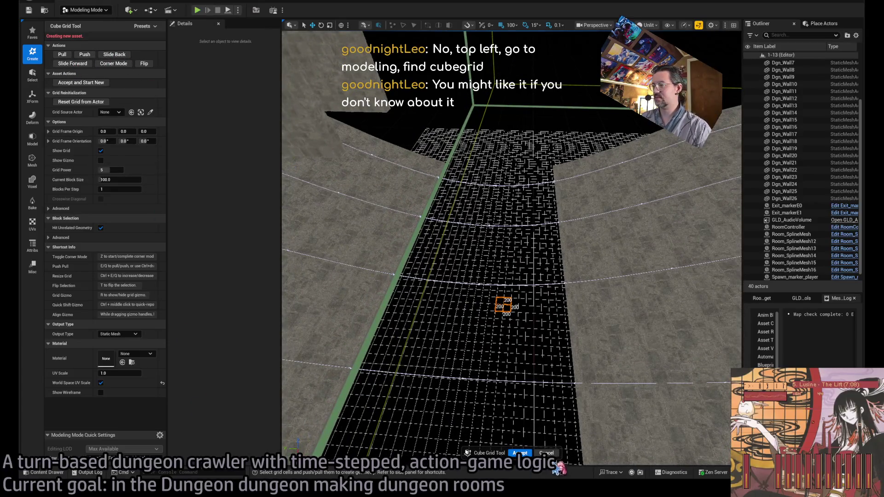
{"action": "left_click", "coordinate": [550, 453]}
{"action": "scroll", "coordinate": [555, 452], "scroll_direction": "down", "scroll_amount": 15}
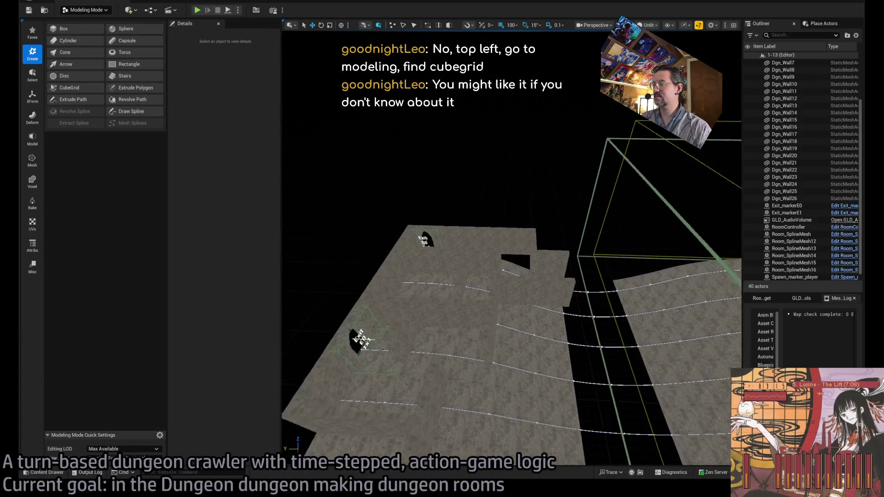
Step: Copy Dgn_Wall12 into rotated walls Dgn_Wall27 and Dgn_Wall28 (1500, 2850, 2400) and compare with the sketch
{"action": "left_click", "coordinate": [523, 332]}
{"action": "scroll", "coordinate": [523, 332], "scroll_direction": "up", "scroll_amount": 4}
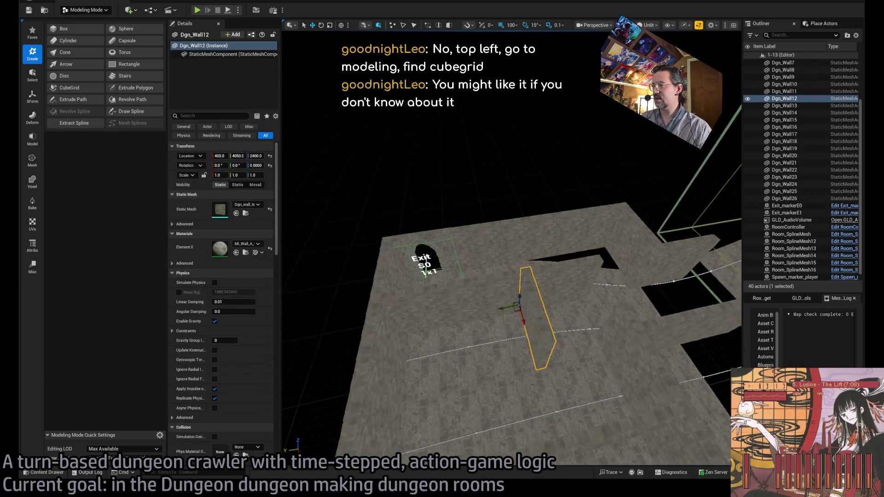
{"action": "left_click_drag", "start_coordinate": [552, 350], "coordinate": [541, 351]}
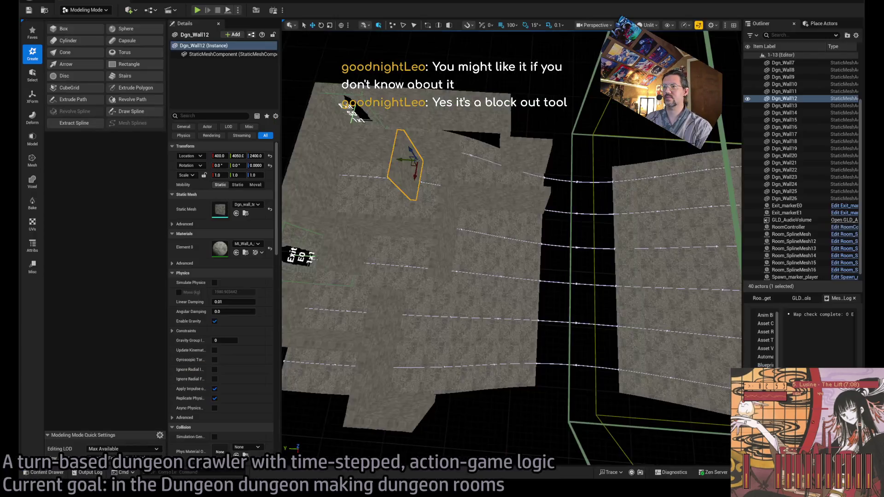
{"action": "mouse_move", "coordinate": [470, 257]}
{"action": "left_mouse_down"}
{"action": "mouse_move", "coordinate": [444, 237]}
{"action": "mouse_move", "coordinate": [444, 216]}
{"action": "mouse_move", "coordinate": [474, 286]}
{"action": "mouse_move", "coordinate": [494, 300]}
{"action": "mouse_move", "coordinate": [543, 288]}
{"action": "mouse_move", "coordinate": [527, 288]}
{"action": "left_mouse_up"}
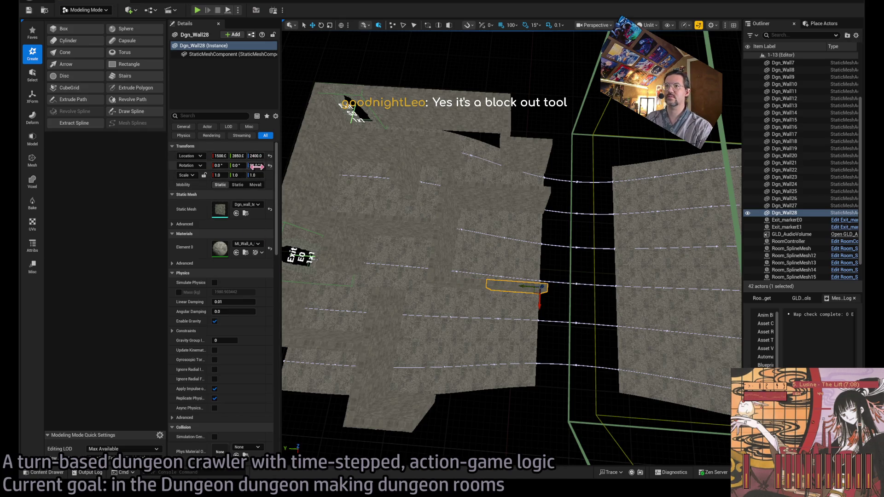
{"action": "key", "text": "alt+Tab"}
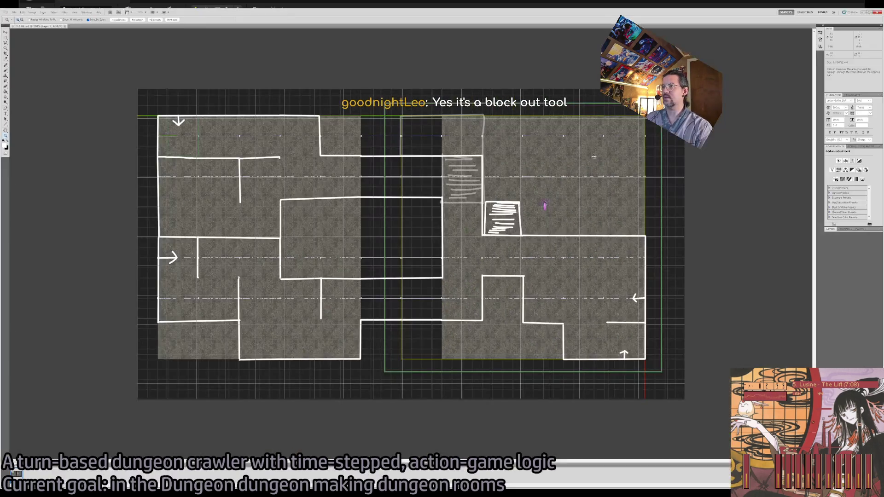
{"action": "key", "text": "alt+Tab"}
Step: Add Dgn_Wall26 and Dgn_Wall27 to the selection and duplicate the group of four walls
{"action": "left_click", "coordinate": [392, 224], "text": "ctrl"}
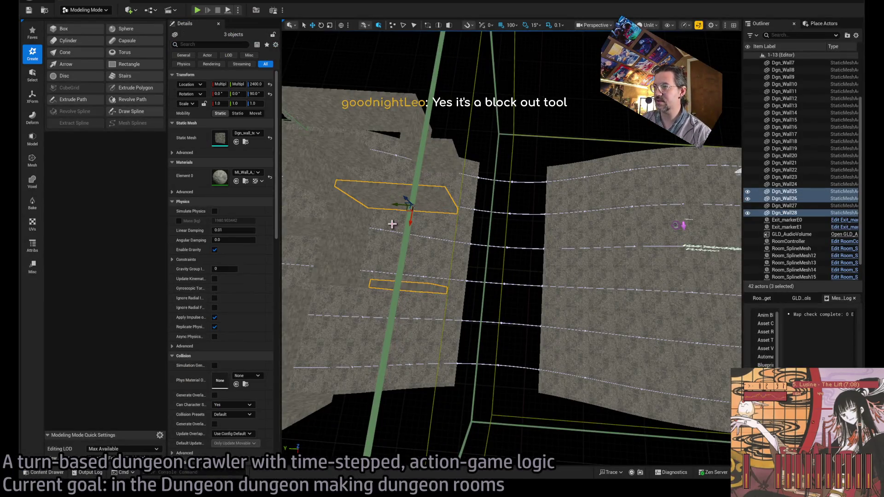
{"action": "left_click", "coordinate": [357, 286], "text": "ctrl"}
{"action": "key", "text": "ctrl+d"}
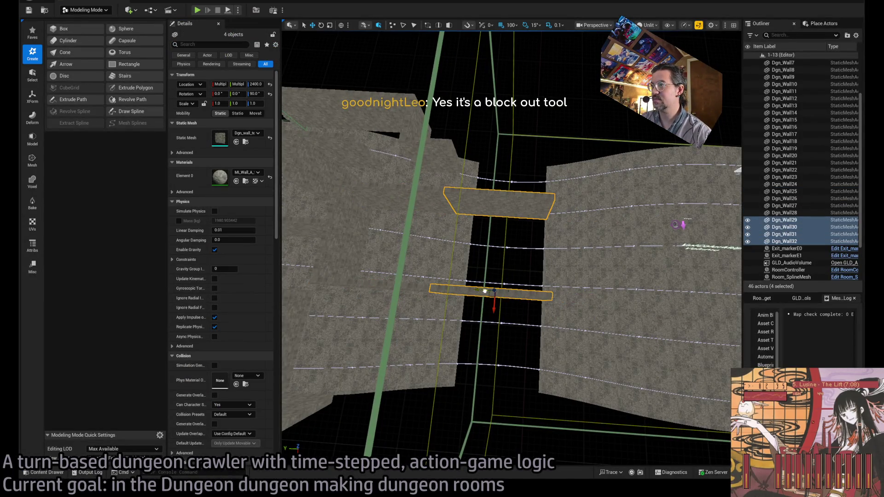
{"action": "scroll", "coordinate": [483, 291], "scroll_direction": "up", "scroll_amount": 3}
{"action": "scroll", "coordinate": [523, 305], "scroll_direction": "down", "scroll_amount": 5}
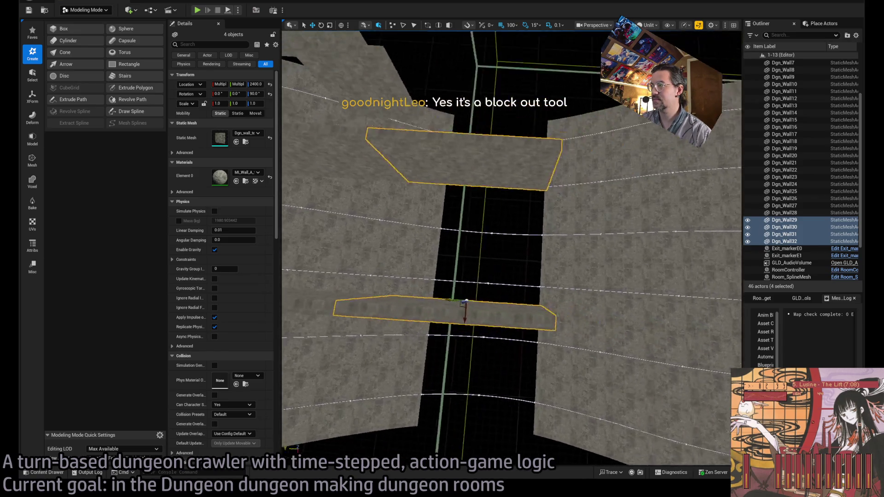
{"action": "left_click", "coordinate": [396, 300]}
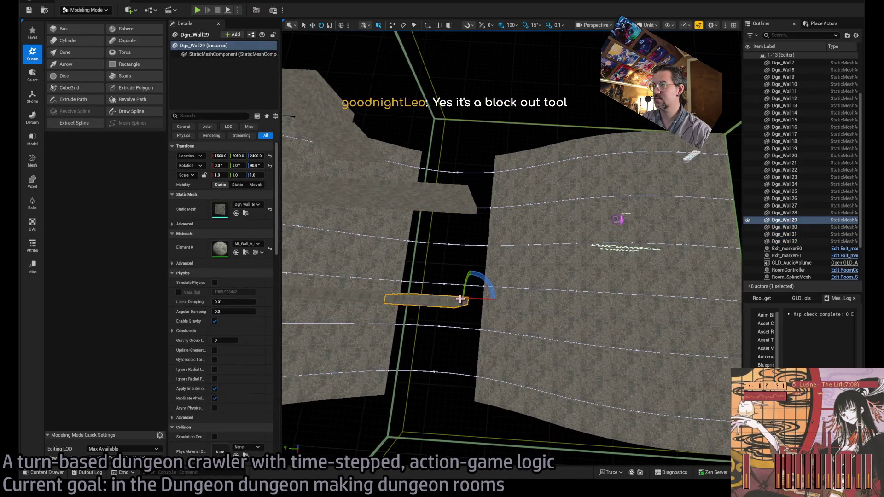
Step: Copy a wall slab at 90°, reset its Z rotation to 0, and line copies down the corridor to Dgn_Wall34
{"action": "left_click_drag", "start_coordinate": [488, 288], "coordinate": [463, 325]}
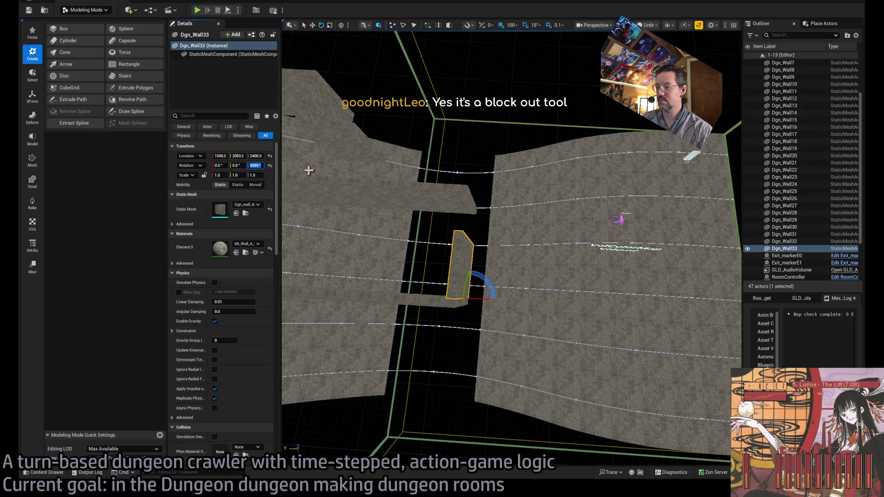
{"action": "type", "text": "0"}
{"action": "key", "text": "Return"}
{"action": "type", "text": "w"}
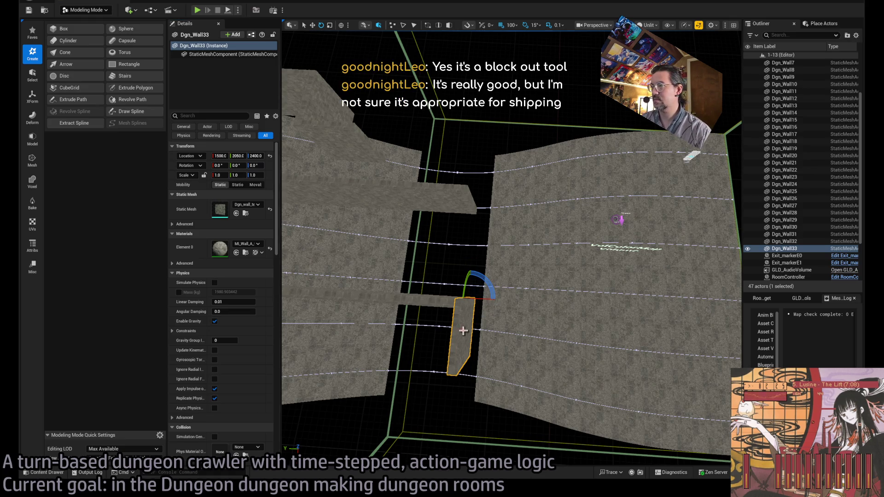
{"action": "type", "text": "w"}
{"action": "left_click_drag", "start_coordinate": [469, 317], "coordinate": [475, 207]}
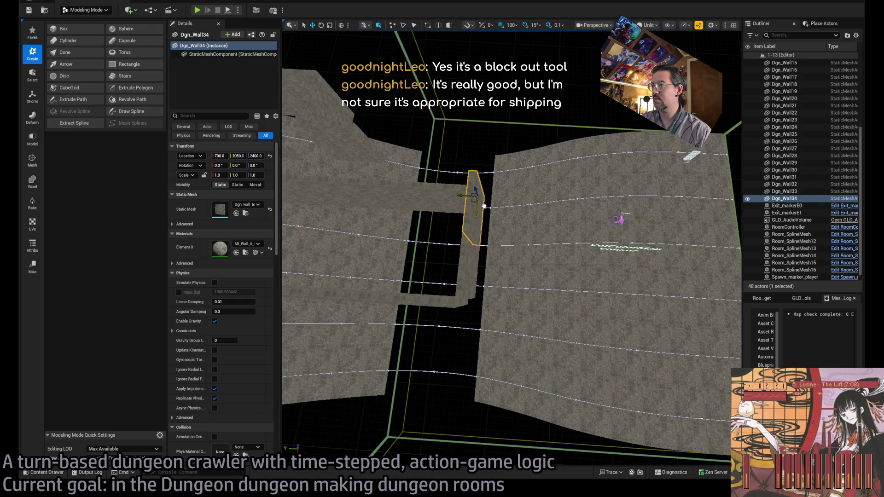
{"action": "left_click", "coordinate": [471, 267], "text": "ctrl"}
{"action": "mouse_move", "coordinate": [472, 267]}
{"action": "left_mouse_down"}
{"action": "mouse_move", "coordinate": [472, 279]}
{"action": "mouse_move", "coordinate": [473, 270]}
{"action": "mouse_move", "coordinate": [484, 278]}
{"action": "mouse_move", "coordinate": [430, 263]}
{"action": "left_mouse_up"}
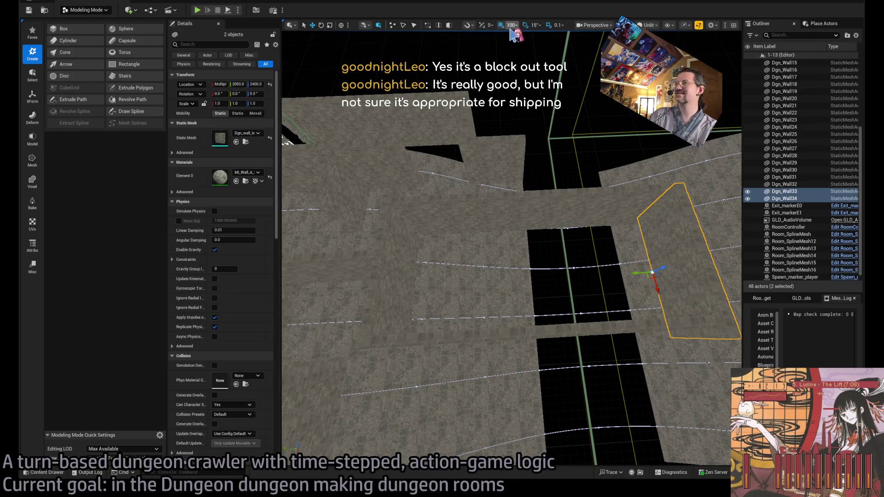
{"action": "left_click", "coordinate": [515, 334]}
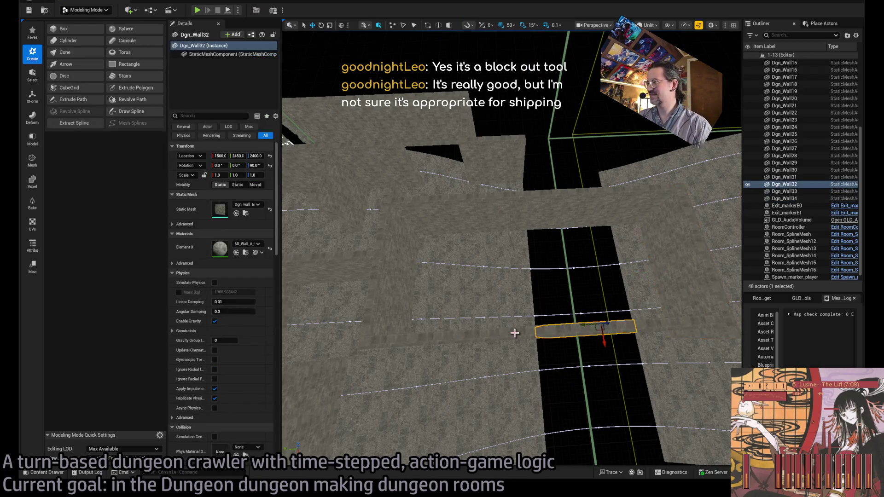
Step: Group walls Dgn_Wall27, 28, 29 and 32 and shift them 50 units to X 1550
{"action": "left_click", "coordinate": [445, 338], "text": "ctrl"}
{"action": "left_click", "coordinate": [399, 346], "text": "ctrl"}
{"action": "left_click", "coordinate": [654, 325], "text": "ctrl"}
{"action": "mouse_move", "coordinate": [669, 335]}
{"action": "left_mouse_down"}
{"action": "mouse_move", "coordinate": [681, 355]}
{"action": "mouse_move", "coordinate": [632, 251]}
{"action": "mouse_move", "coordinate": [661, 350]}
{"action": "mouse_move", "coordinate": [652, 367]}
{"action": "left_mouse_up"}
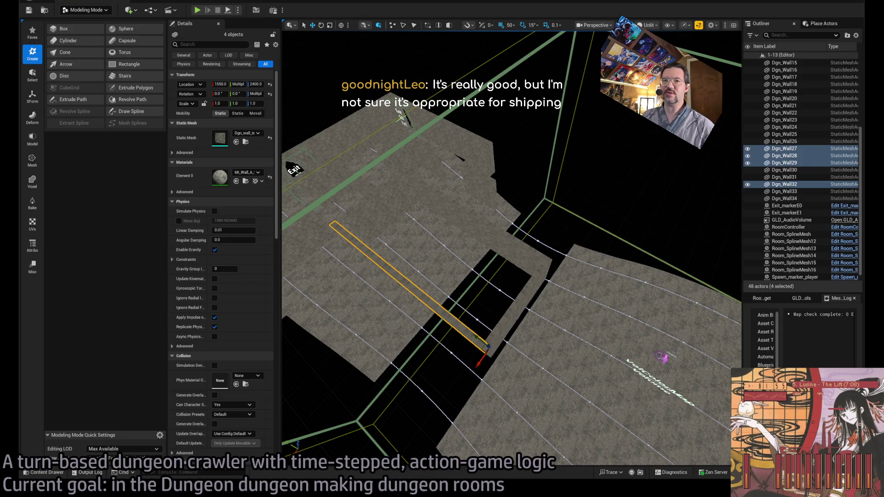
Step: Select walls Dgn_Wall16 and Dgn_Wall17 and fly the view low toward them
{"action": "mouse_move", "coordinate": [284, 300]}
{"action": "left_mouse_down"}
{"action": "mouse_move", "coordinate": [293, 244]}
{"action": "mouse_move", "coordinate": [284, 299]}
{"action": "mouse_move", "coordinate": [388, 320]}
{"action": "left_mouse_up"}
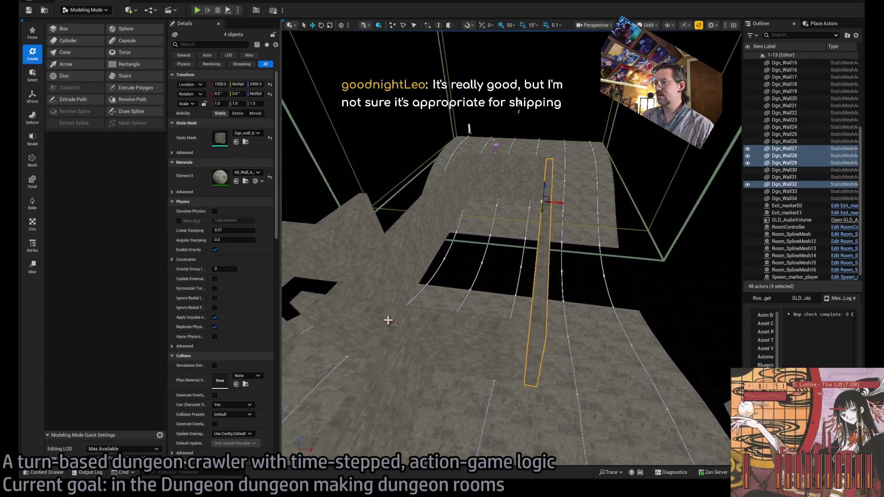
{"action": "left_click", "coordinate": [389, 320]}
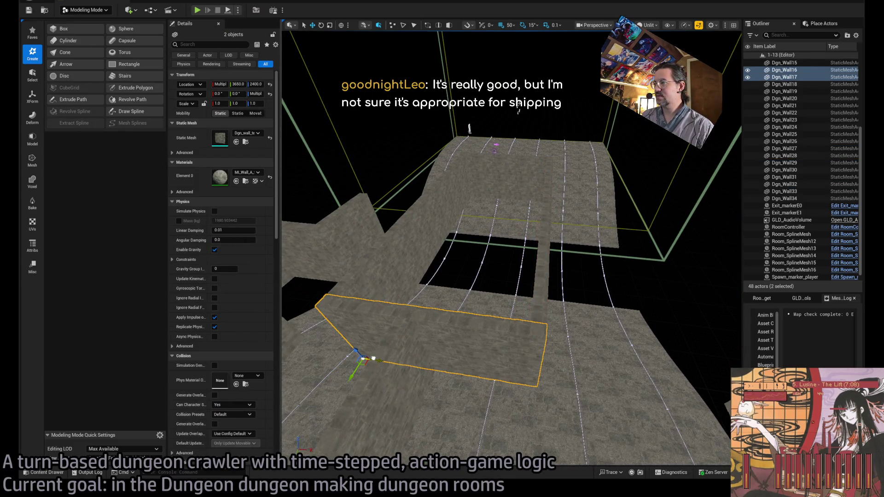
{"action": "scroll", "coordinate": [365, 356], "scroll_direction": "down", "scroll_amount": 1}
{"action": "mouse_move", "coordinate": [365, 356]}
{"action": "left_mouse_down"}
{"action": "mouse_move", "coordinate": [377, 208]}
{"action": "mouse_move", "coordinate": [456, 335]}
{"action": "left_mouse_up"}
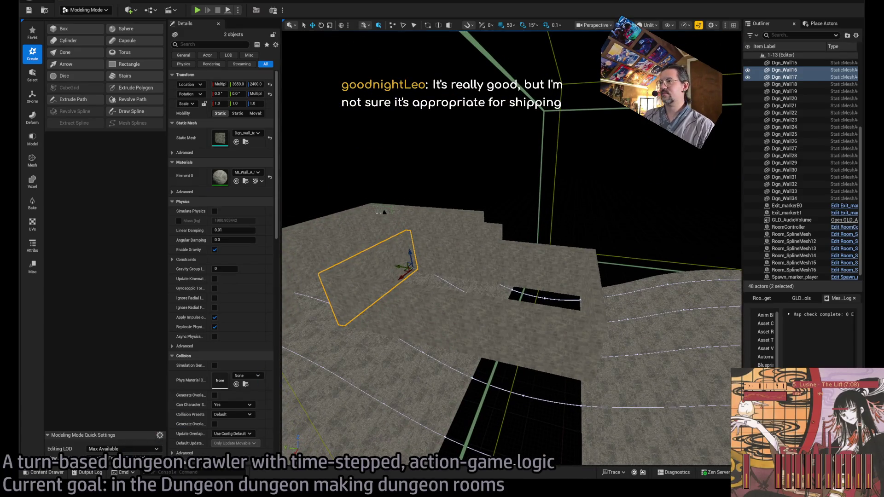
{"action": "key", "text": "alt+Tab"}
Step: Play the Pragmata longplay on YouTube from about 55 minutes in, then return to Unreal
{"action": "key", "text": "ctrl+t"}
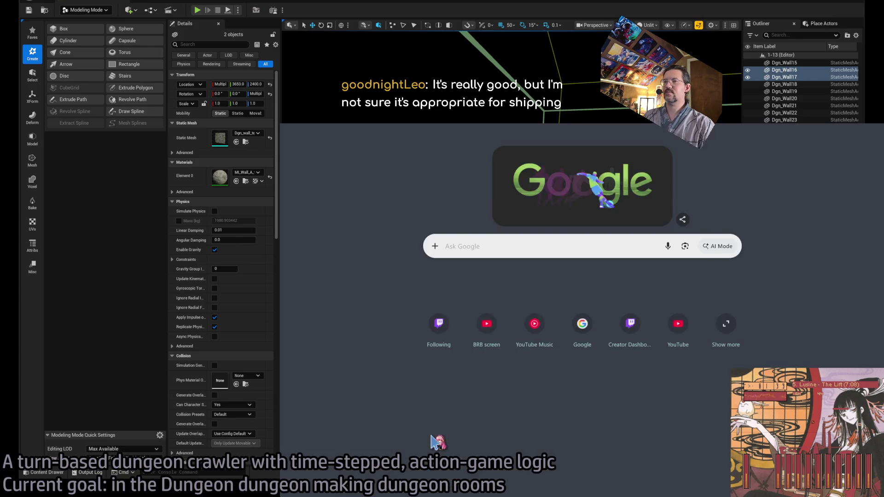
{"action": "type", "text": "y"}
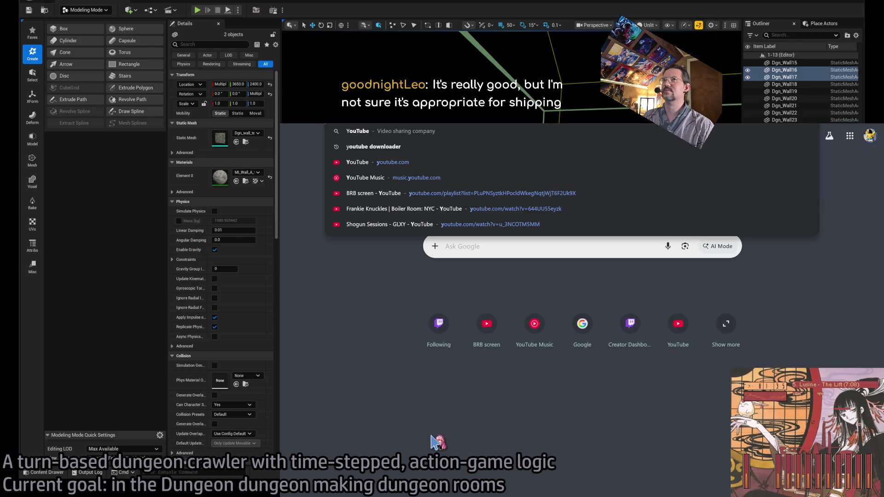
{"action": "key", "text": "BackSpace"}
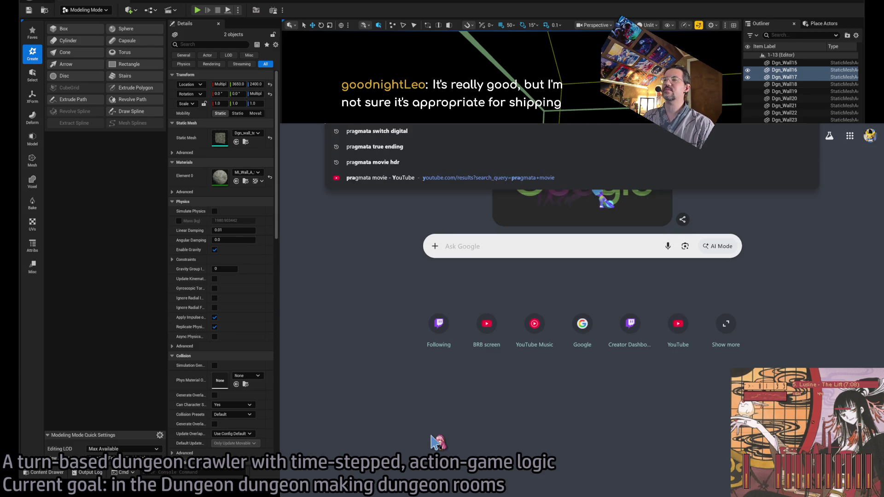
{"action": "key", "text": "Escape"}
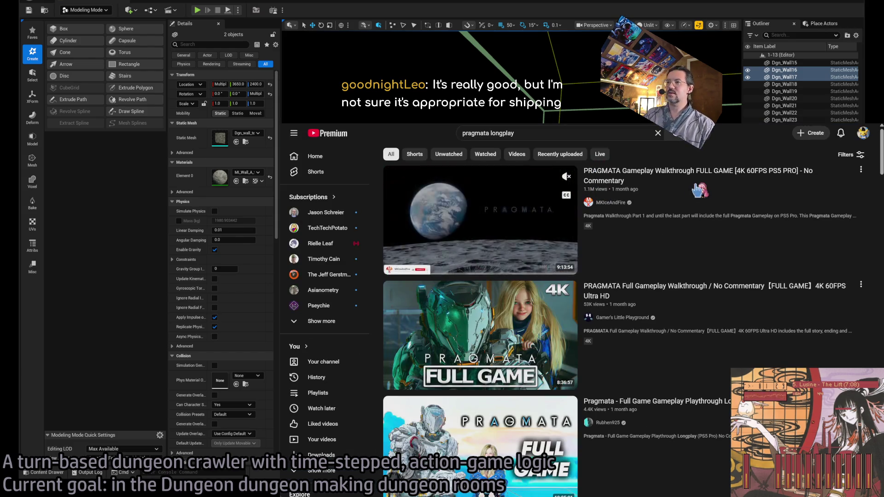
{"action": "left_click", "coordinate": [698, 191]}
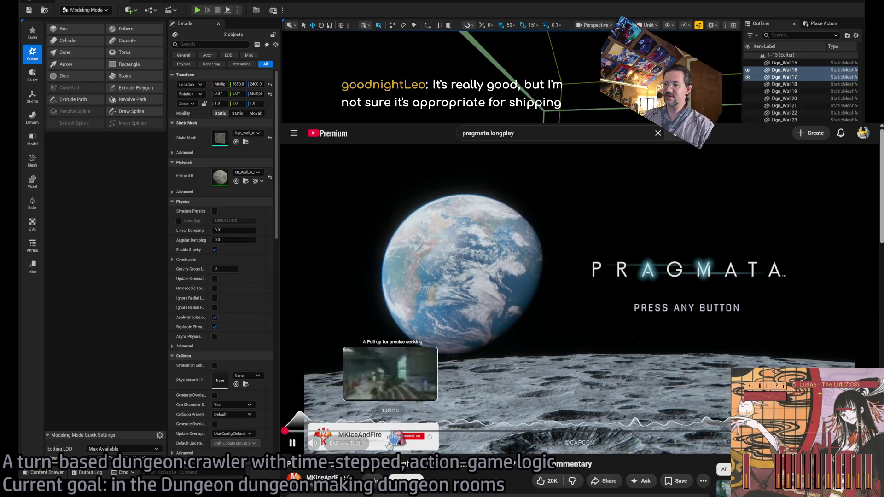
{"action": "left_click", "coordinate": [346, 432]}
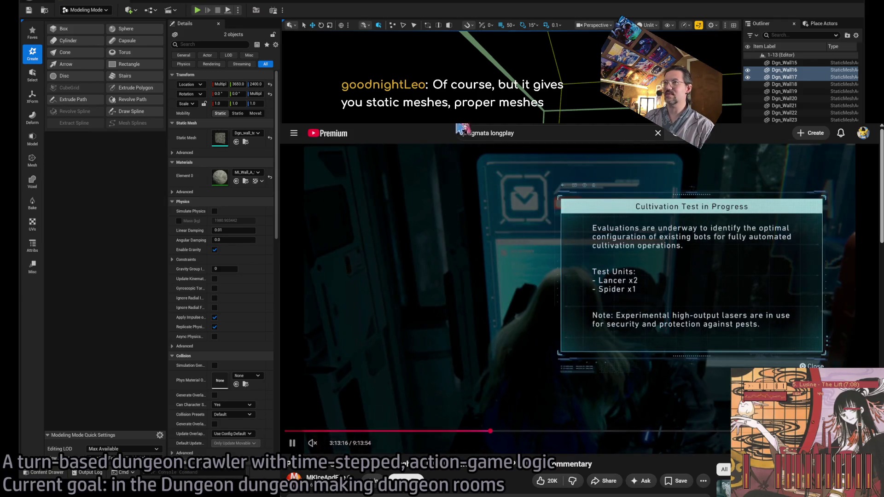
{"action": "key", "text": "alt+Tab"}
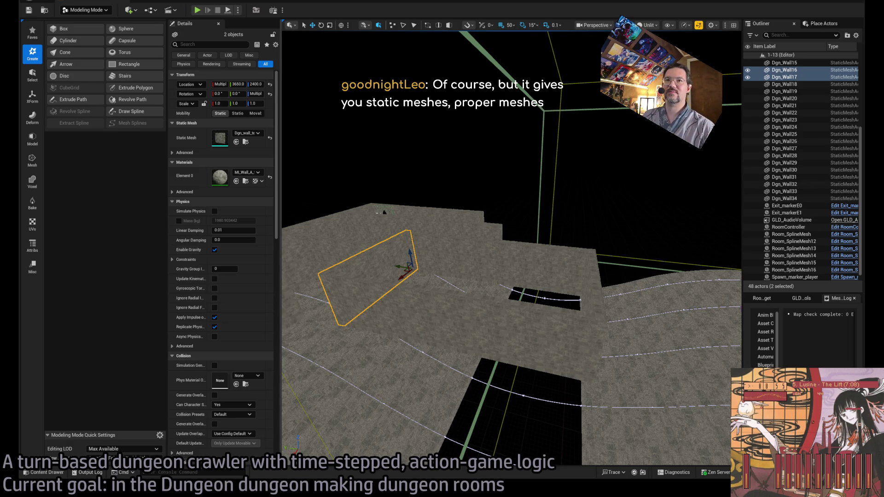
Step: Select Dgn_Wall16 and open its stone wall mesh in the Static Mesh Editor
{"action": "left_click_drag", "start_coordinate": [384, 212], "coordinate": [589, 210]}
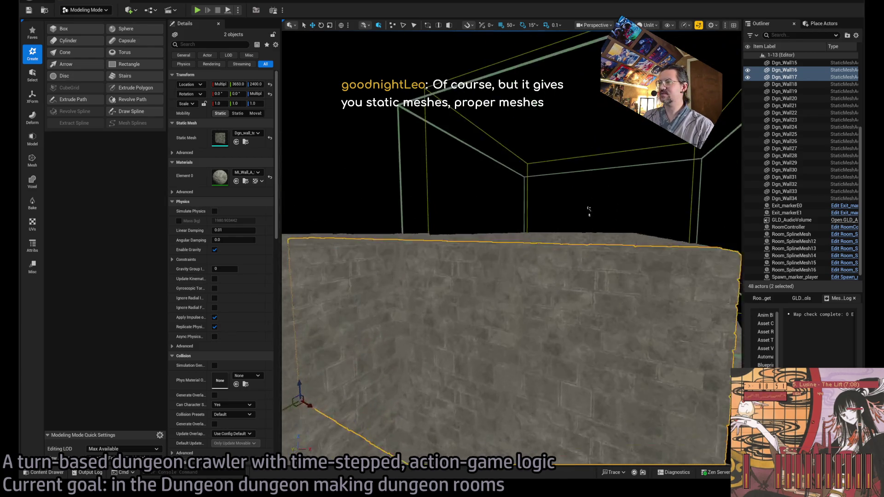
{"action": "left_click", "coordinate": [545, 297]}
{"action": "mouse_move", "coordinate": [545, 296]}
{"action": "left_mouse_down"}
{"action": "mouse_move", "coordinate": [700, 150]}
{"action": "mouse_move", "coordinate": [676, 195]}
{"action": "left_mouse_up"}
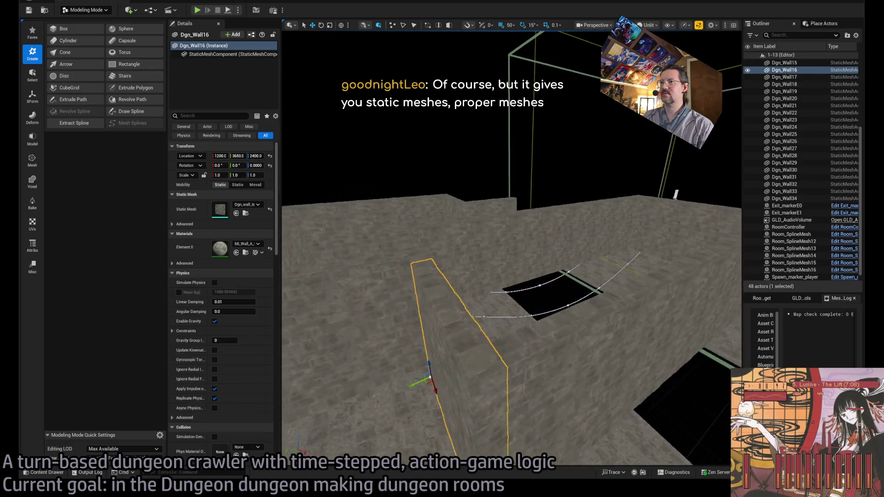
{"action": "left_click_drag", "start_coordinate": [511, 258], "coordinate": [530, 258]}
{"action": "key", "text": "ctrl+e"}
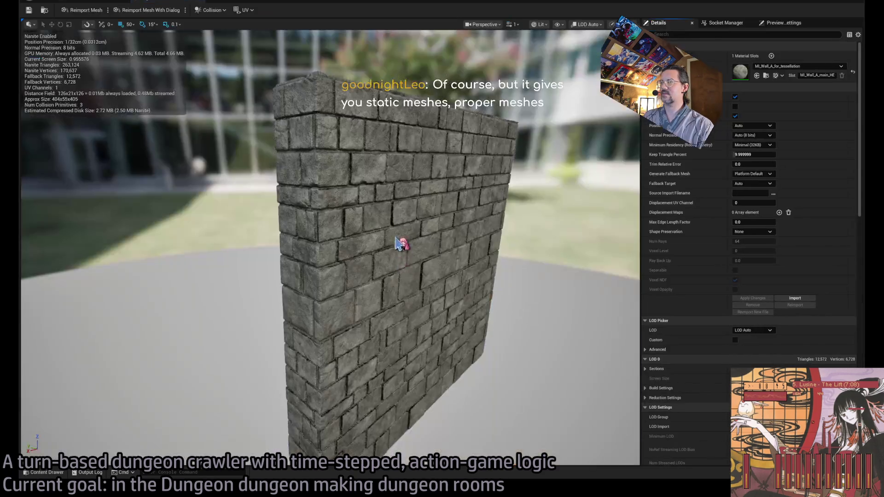
Step: Inspect the brick wall mesh up close in Wireframe view mode
{"action": "left_click_drag", "start_coordinate": [397, 245], "coordinate": [423, 245]}
{"action": "scroll", "coordinate": [323, 230], "scroll_direction": "up", "scroll_amount": 5}
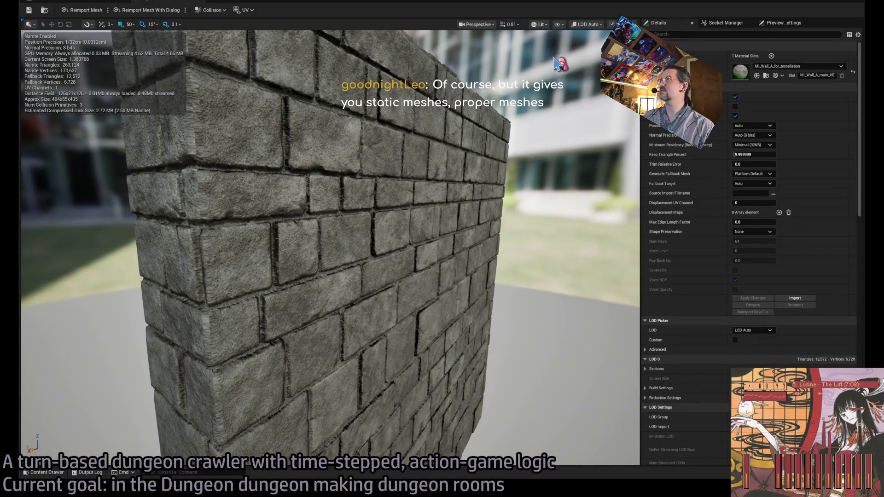
{"action": "key", "text": "alt+2"}
{"action": "scroll", "coordinate": [529, 142], "scroll_direction": "up", "scroll_amount": 5}
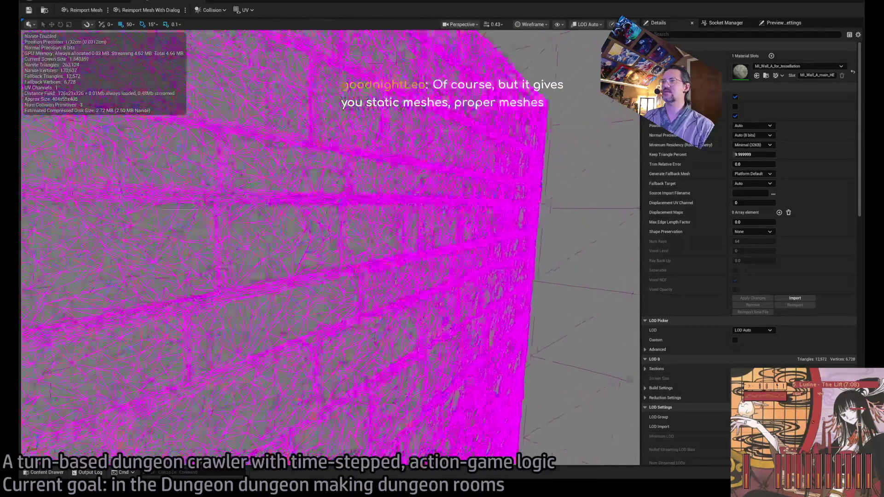
{"action": "scroll", "coordinate": [322, 230], "scroll_direction": "down", "scroll_amount": 5}
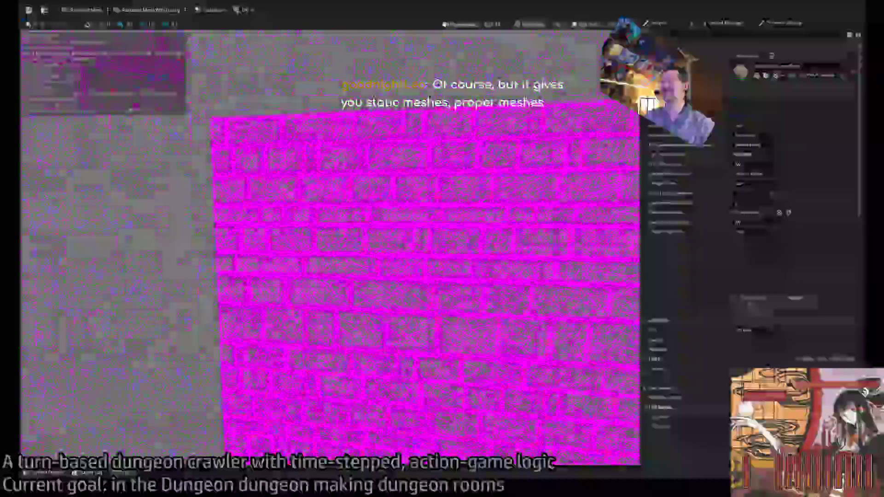
Step: Close the mesh editor, look over the dungeon floor, and bring up the floor-plan sketch
{"action": "key", "text": "alt+Tab"}
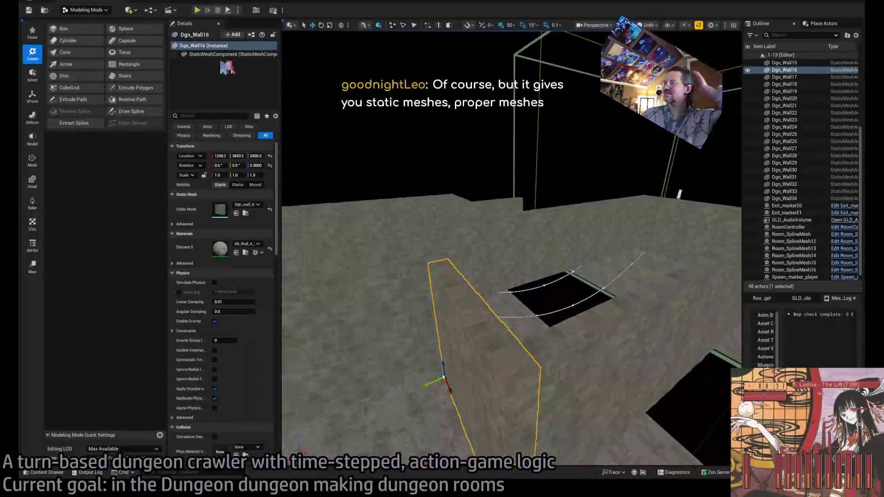
{"action": "mouse_move", "coordinate": [392, 244]}
{"action": "left_mouse_down"}
{"action": "mouse_move", "coordinate": [364, 212]}
{"action": "mouse_move", "coordinate": [355, 221]}
{"action": "mouse_move", "coordinate": [340, 205]}
{"action": "mouse_move", "coordinate": [334, 232]}
{"action": "mouse_move", "coordinate": [328, 227]}
{"action": "left_mouse_up"}
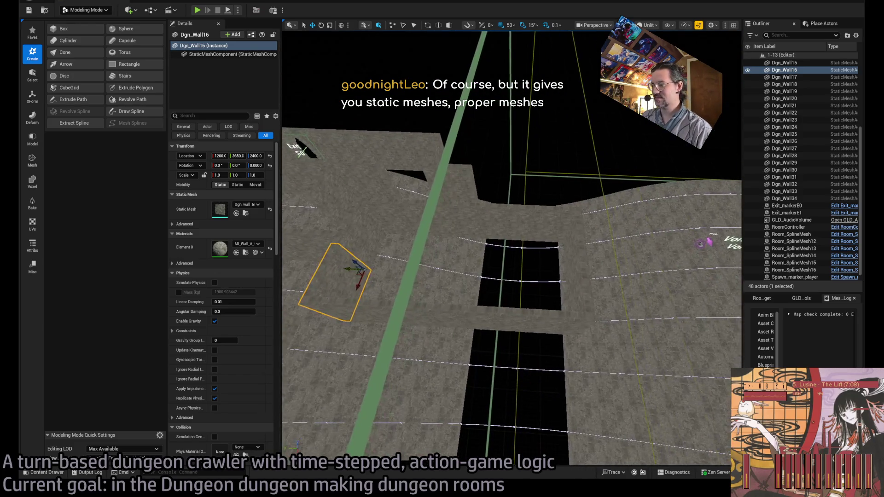
{"action": "key", "text": "alt+Tab"}
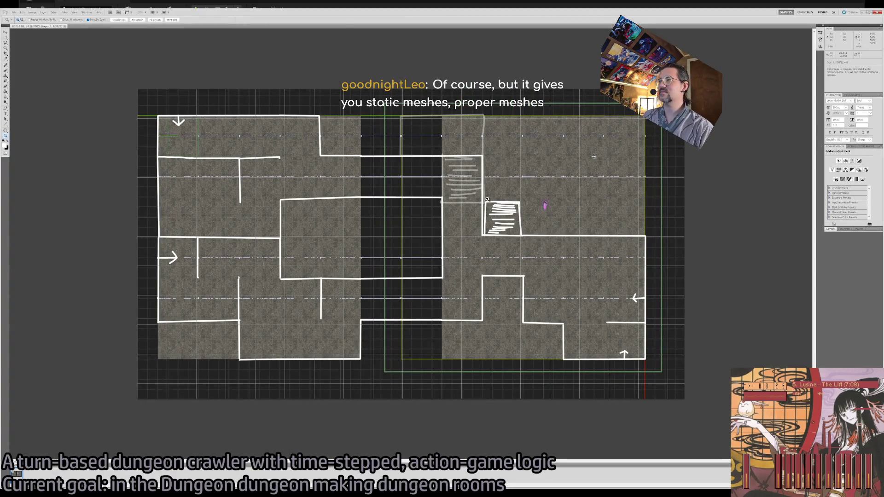
Step: Select Dgn_Wall38 and rotate it 90° to stand crosswise on the floor
{"action": "key", "text": "alt+Tab"}
{"action": "mouse_move", "coordinate": [545, 206]}
{"action": "left_mouse_down"}
{"action": "mouse_move", "coordinate": [552, 198]}
{"action": "mouse_move", "coordinate": [507, 322]}
{"action": "mouse_move", "coordinate": [435, 259]}
{"action": "mouse_move", "coordinate": [518, 306]}
{"action": "mouse_move", "coordinate": [468, 292]}
{"action": "mouse_move", "coordinate": [474, 297]}
{"action": "mouse_move", "coordinate": [525, 303]}
{"action": "mouse_move", "coordinate": [458, 303]}
{"action": "mouse_move", "coordinate": [529, 296]}
{"action": "mouse_move", "coordinate": [517, 296]}
{"action": "left_mouse_up"}
{"action": "left_click", "coordinate": [435, 259]}
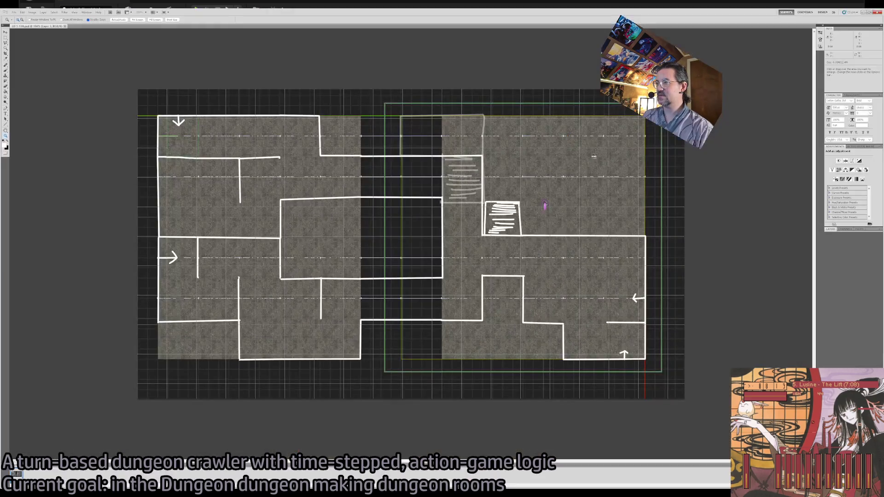
{"action": "key", "text": "alt+Tab"}
{"action": "left_click_drag", "start_coordinate": [513, 304], "coordinate": [529, 322]}
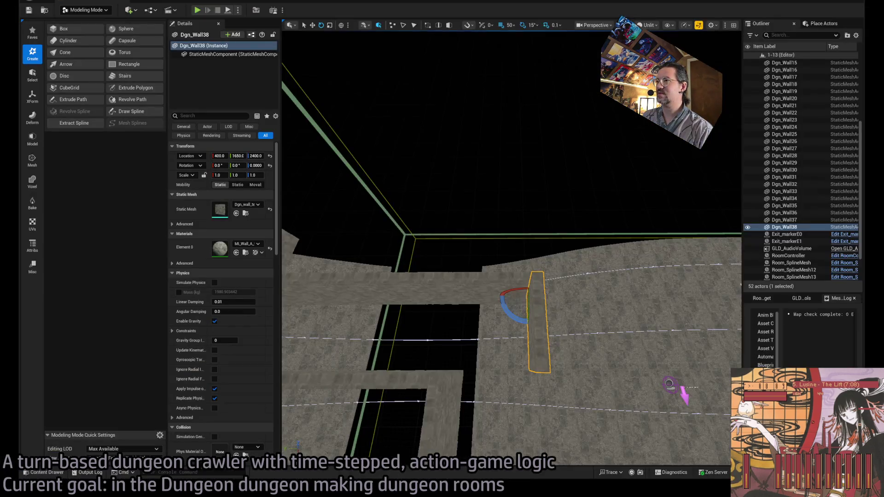
Step: Alt-drag copies of the wall to add Dgn_Wall39 and Dgn_Wall40 at X 1200
{"action": "mouse_move", "coordinate": [672, 385]}
{"action": "left_mouse_down"}
{"action": "mouse_move", "coordinate": [589, 348]}
{"action": "mouse_move", "coordinate": [478, 433]}
{"action": "left_mouse_up"}
{"action": "key", "text": "w"}
{"action": "left_click_drag", "start_coordinate": [532, 272], "coordinate": [477, 282]}
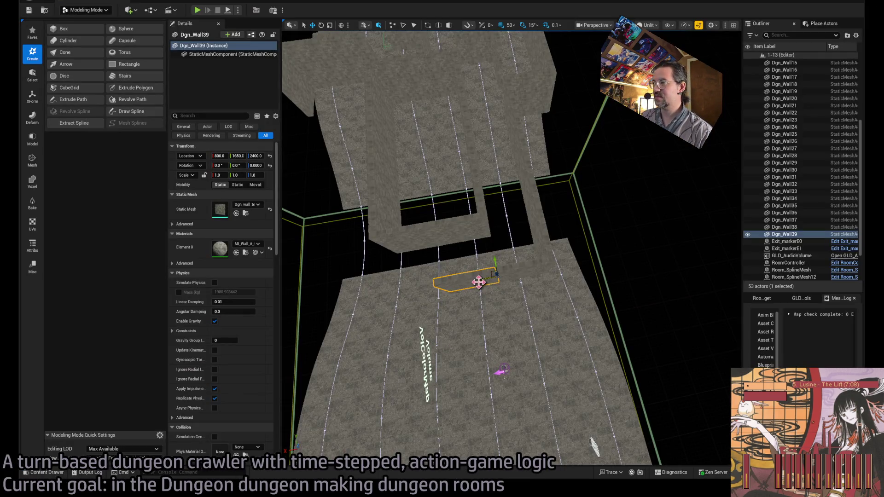
{"action": "left_click_drag", "start_coordinate": [479, 282], "coordinate": [410, 284]}
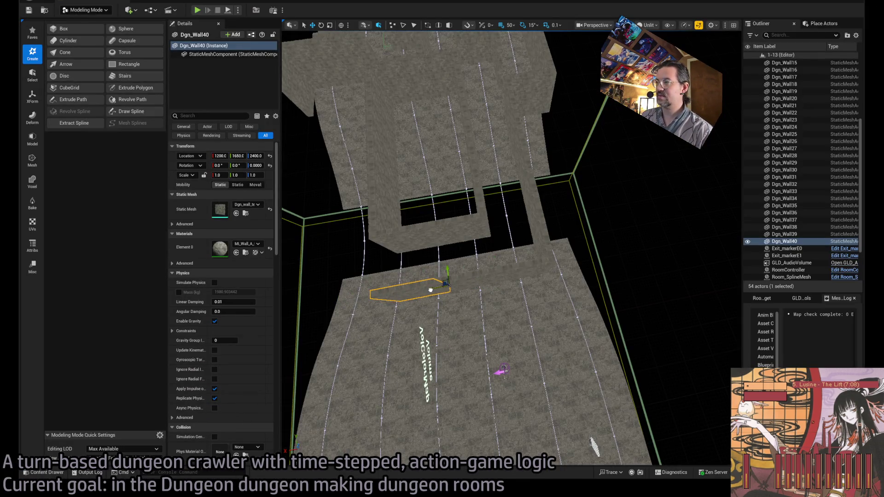
Step: Copy a wall as Dgn_Wall41, then delete the extra copy
{"action": "scroll", "coordinate": [454, 291], "scroll_direction": "up", "scroll_amount": 3}
{"action": "mouse_move", "coordinate": [599, 272]}
{"action": "left_mouse_down"}
{"action": "mouse_move", "coordinate": [449, 271]}
{"action": "mouse_move", "coordinate": [523, 269]}
{"action": "left_mouse_up"}
{"action": "key", "text": "Delete"}
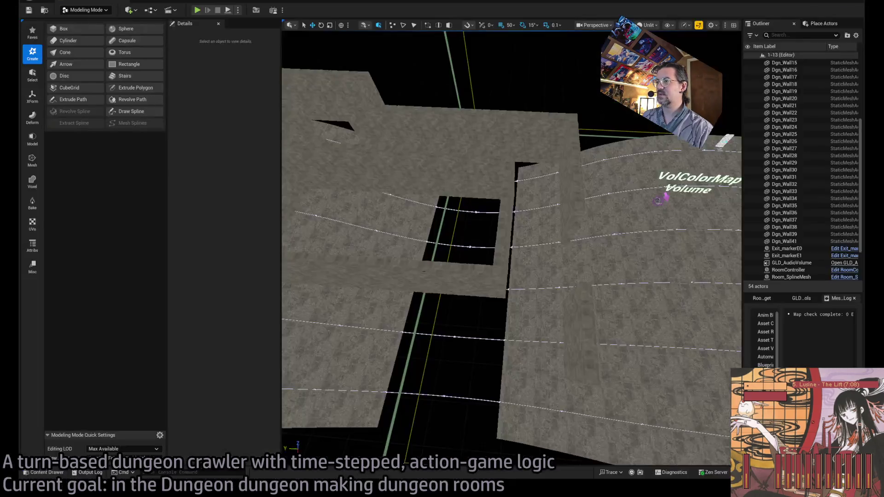
{"action": "left_click_drag", "start_coordinate": [541, 411], "coordinate": [577, 361]}
Step: Duplicate a wall as Dgn_Wall42, rotate it to -90°, and slide it into place
{"action": "key", "text": "ctrl+v"}
{"action": "key", "text": "e"}
{"action": "left_click_drag", "start_coordinate": [581, 314], "coordinate": [601, 288]}
{"action": "key", "text": "w"}
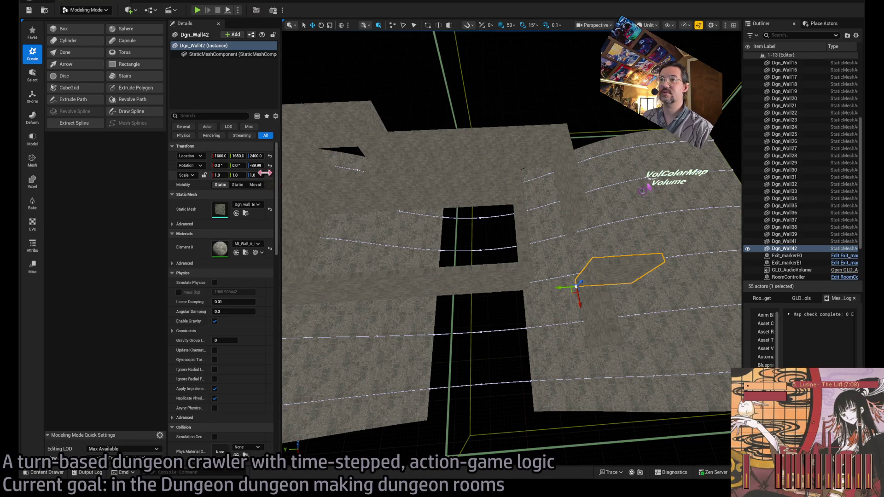
{"action": "mouse_move", "coordinate": [564, 293]}
{"action": "left_mouse_down"}
{"action": "mouse_move", "coordinate": [520, 357]}
{"action": "mouse_move", "coordinate": [530, 369]}
{"action": "mouse_move", "coordinate": [430, 359]}
{"action": "mouse_move", "coordinate": [459, 355]}
{"action": "mouse_move", "coordinate": [368, 359]}
{"action": "mouse_move", "coordinate": [501, 354]}
{"action": "mouse_move", "coordinate": [347, 350]}
{"action": "mouse_move", "coordinate": [388, 347]}
{"action": "left_mouse_up"}
Step: Duplicate another wall as Dgn_Wall43 and compare the layout with the Photoshop sketch
{"action": "key", "text": "Escape"}
{"action": "key", "text": "ctrl+v"}
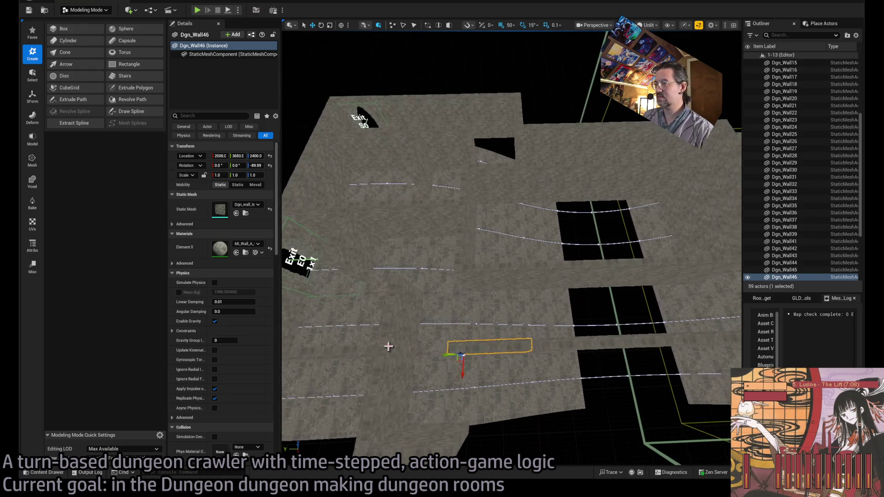
{"action": "key", "text": "alt+Tab"}
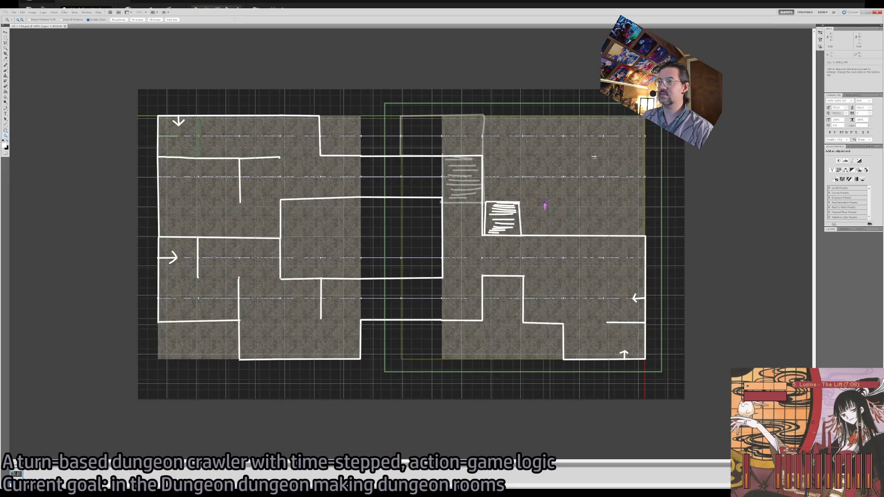
Step: After checking the sketch, select a wall and drag out a moved copy of it
{"action": "key", "text": "alt+Tab"}
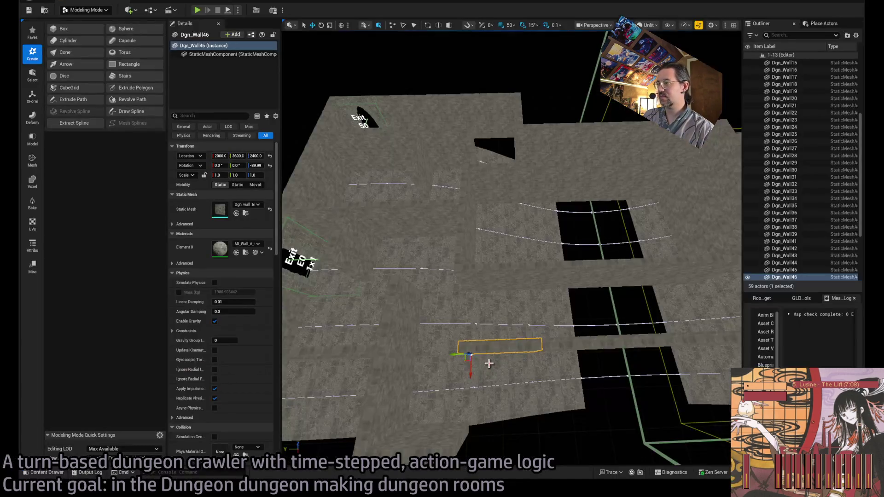
{"action": "key", "text": "alt+Tab"}
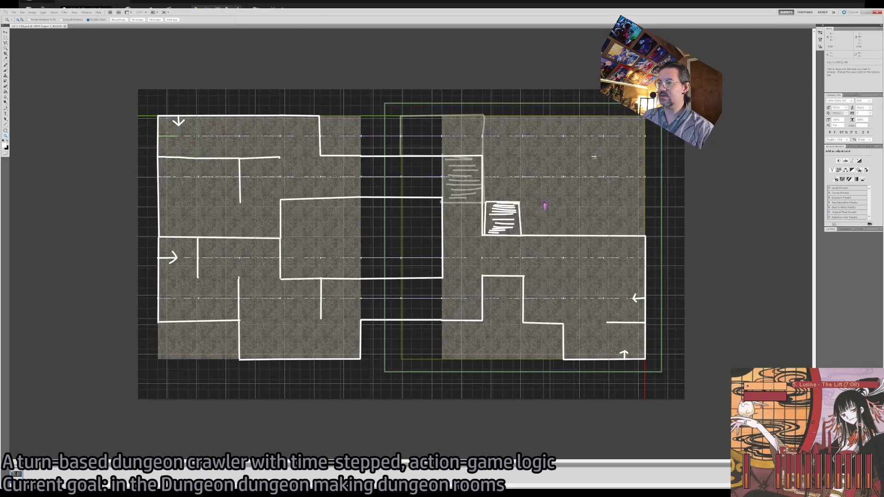
{"action": "key", "text": "alt+Tab"}
{"action": "left_click", "coordinate": [566, 349]}
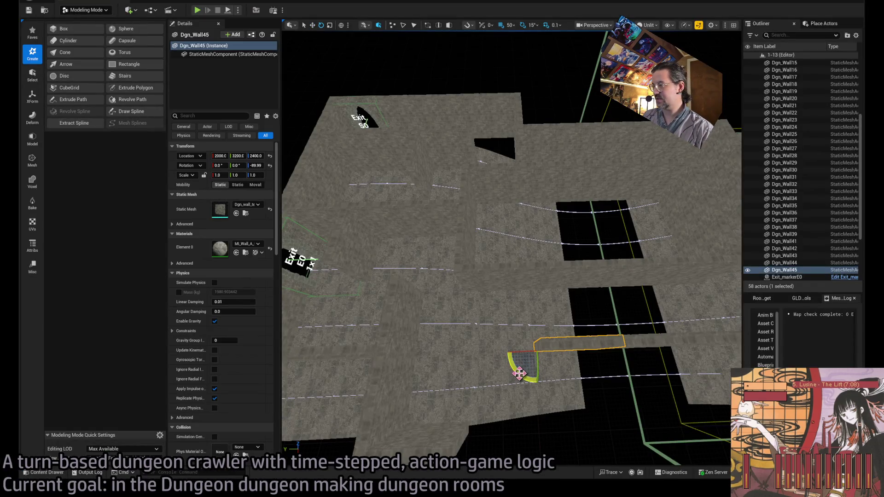
{"action": "left_click", "coordinate": [400, 405]}
{"action": "left_click_drag", "start_coordinate": [384, 435], "coordinate": [531, 428], "text": "alt"}
Step: Set the copied wall's Z rotation to 0° and move it up into place
{"action": "left_click", "coordinate": [256, 165]}
{"action": "type", "text": "0"}
{"action": "key", "text": "Return"}
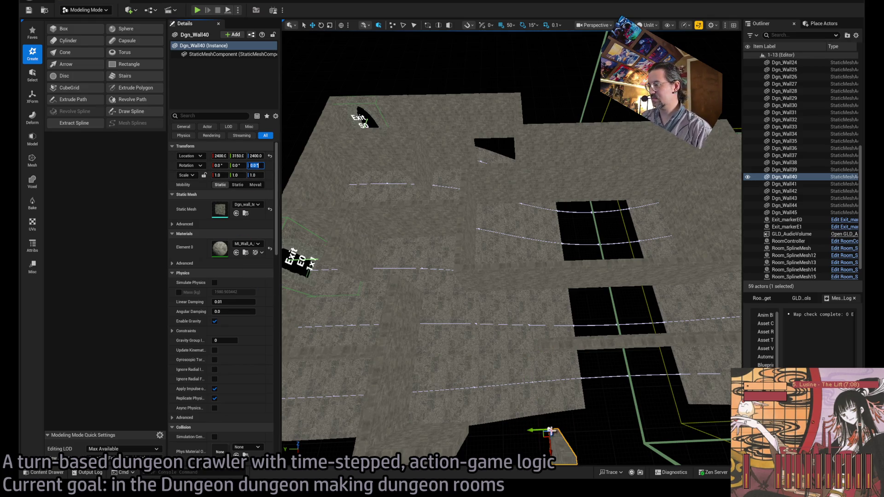
{"action": "mouse_move", "coordinate": [544, 437]}
{"action": "left_mouse_down"}
{"action": "mouse_move", "coordinate": [531, 347]}
{"action": "mouse_move", "coordinate": [532, 360]}
{"action": "left_mouse_up"}
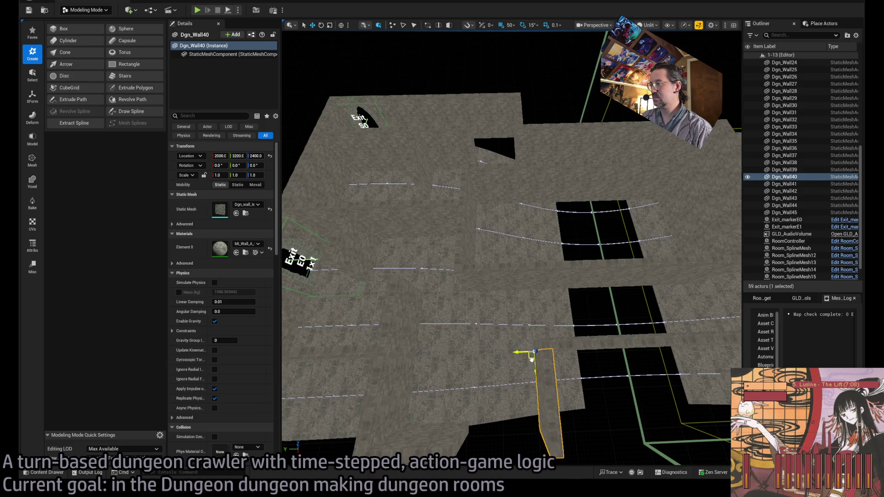
Step: Duplicate the lower horizontal wall along Y as Dgn_Wall46 and compare with the sketch
{"action": "left_click", "coordinate": [456, 402]}
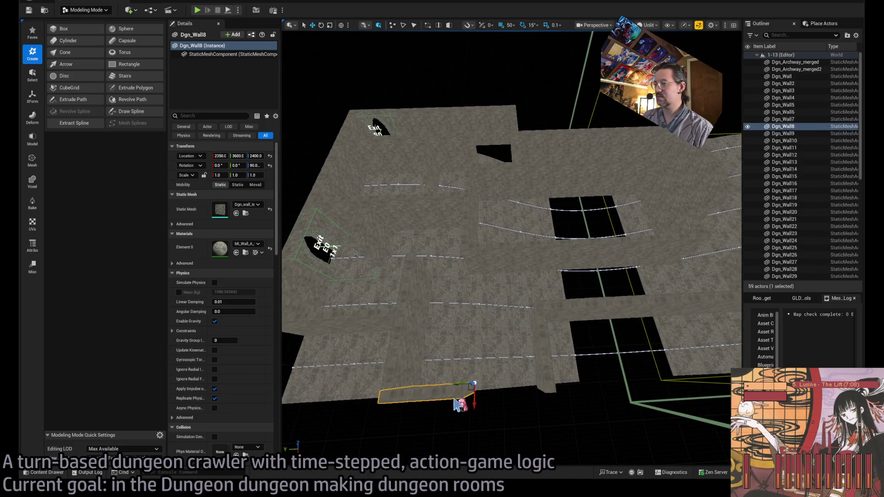
{"action": "left_click_drag", "start_coordinate": [456, 385], "coordinate": [536, 386], "text": "alt"}
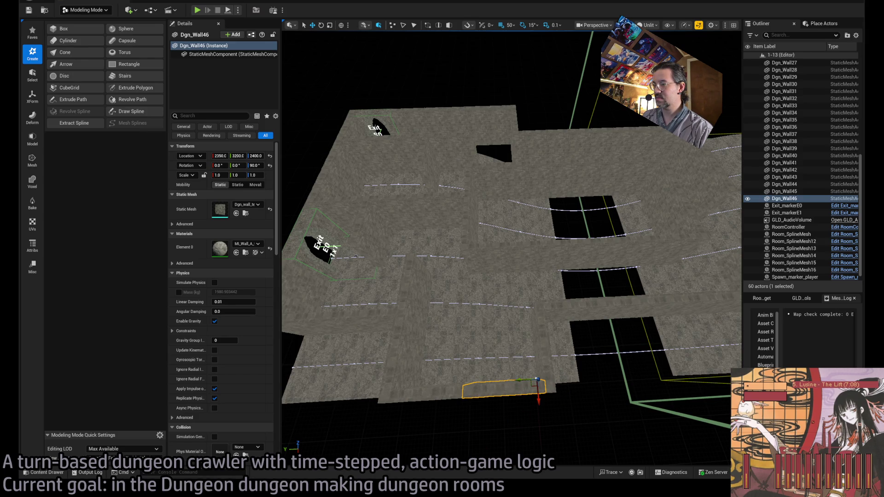
{"action": "key", "text": "alt+Tab"}
{"action": "key", "text": "alt+Tab"}
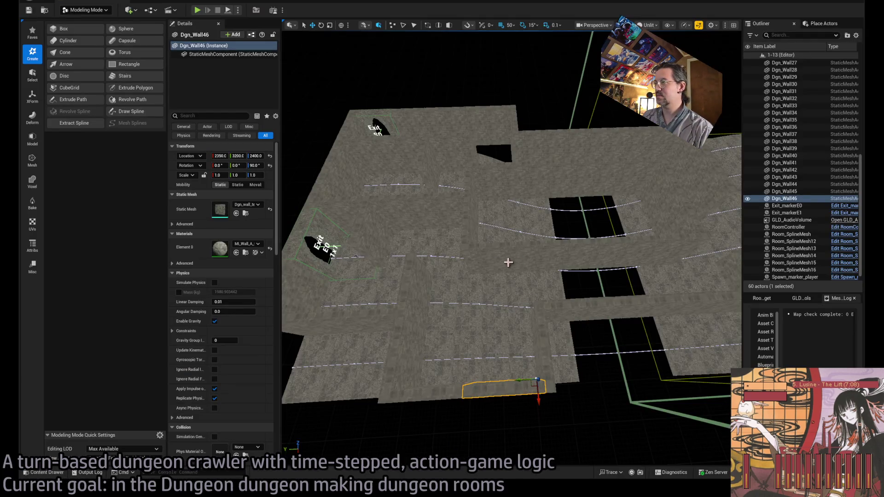
{"action": "left_click", "coordinate": [507, 264]}
{"action": "key", "text": "alt+Tab"}
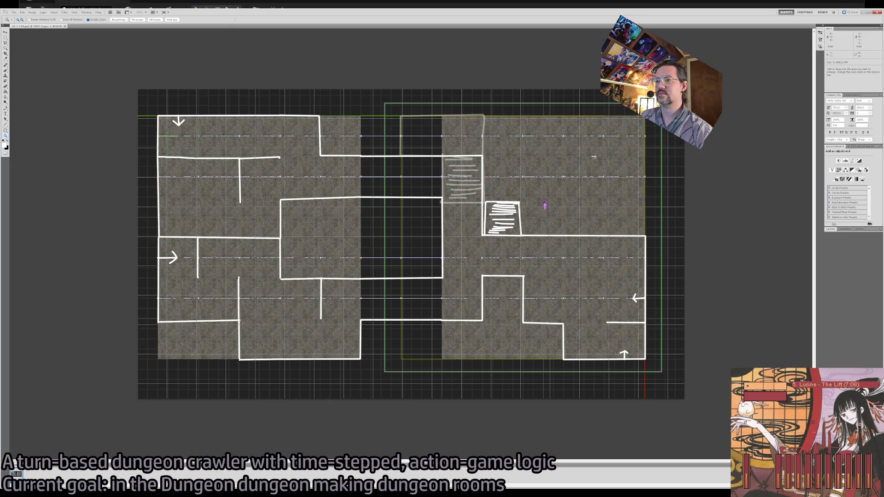
Step: Flip between the level and the floor-plan sketch to compare them
{"action": "key", "text": "alt+Tab"}
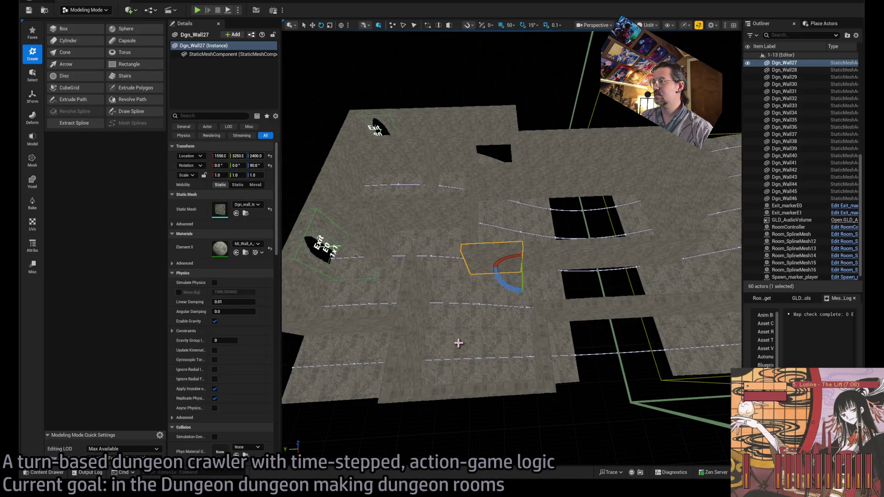
{"action": "scroll", "coordinate": [459, 343], "scroll_direction": "down", "scroll_amount": 3}
{"action": "scroll", "coordinate": [469, 332], "scroll_direction": "up", "scroll_amount": 3}
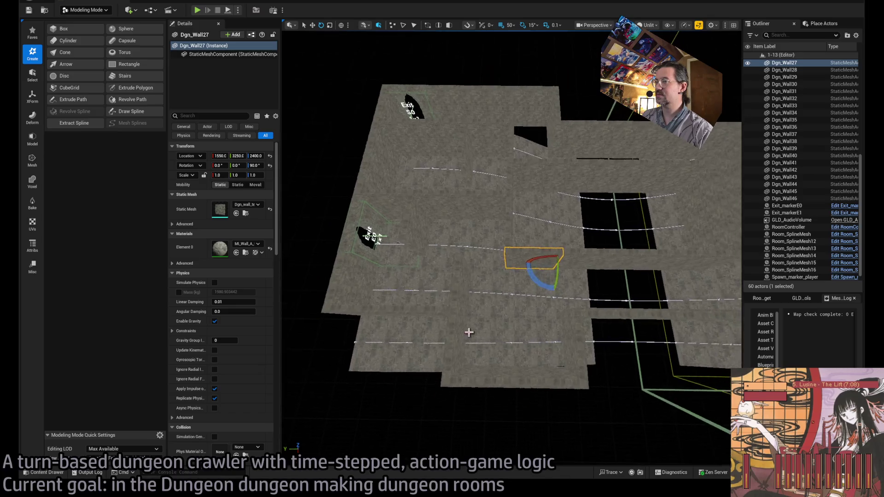
{"action": "key", "text": "alt+Tab"}
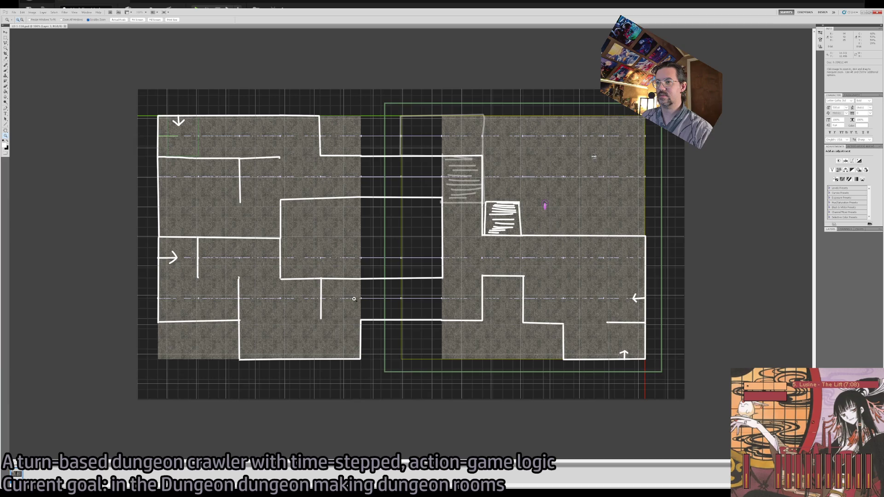
{"action": "key", "text": "alt+Tab"}
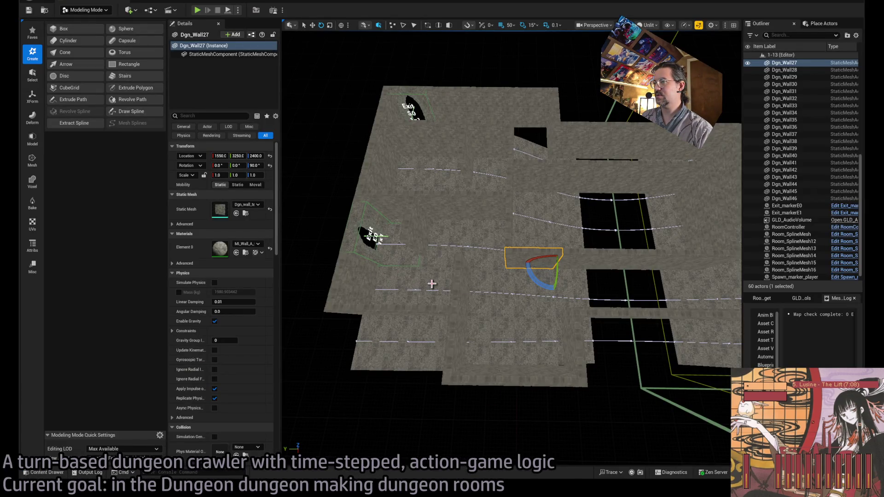
{"action": "key", "text": "alt+Tab"}
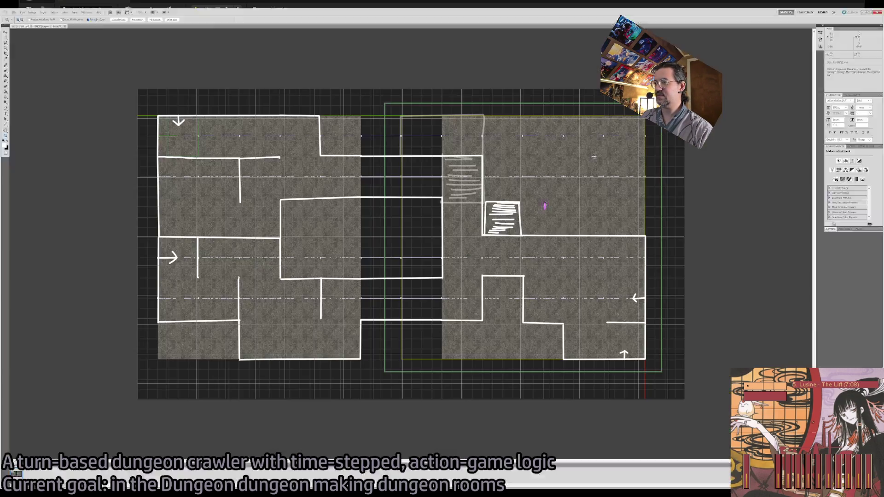
{"action": "key", "text": "alt+Tab"}
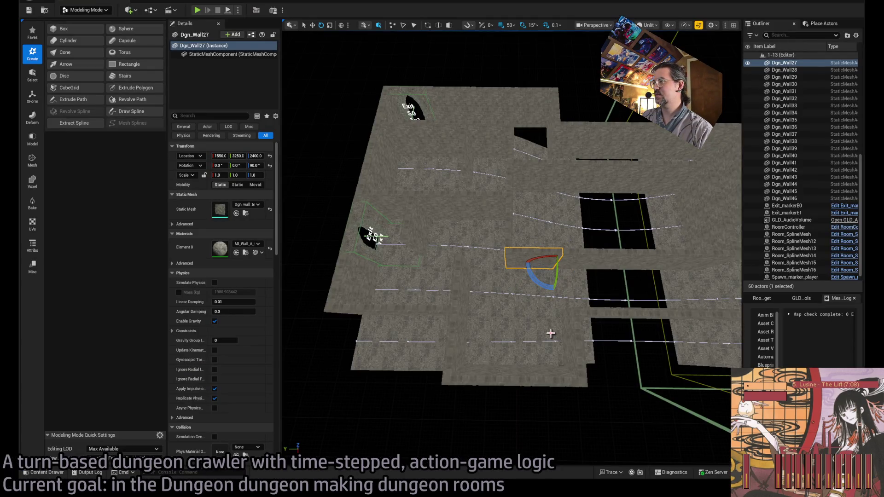
Step: Move the vertical wall Dgn_Wall40 across to Y 2850
{"action": "left_click", "coordinate": [481, 378]}
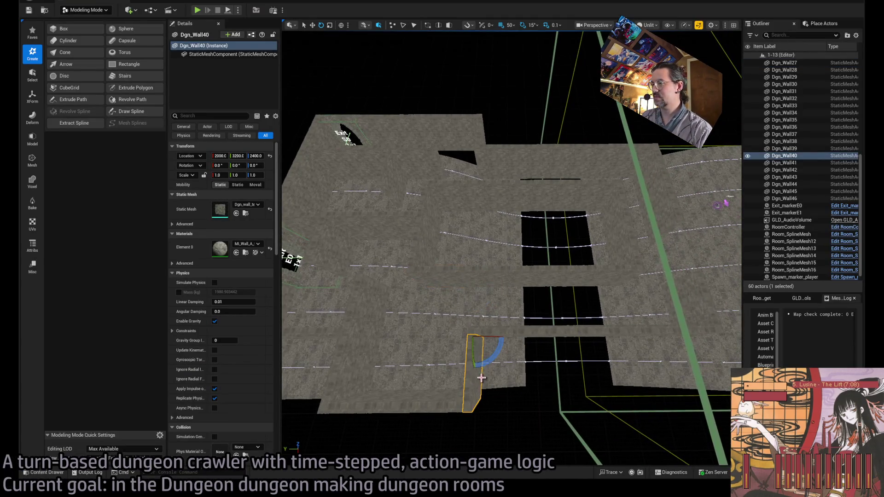
{"action": "left_click_drag", "start_coordinate": [464, 338], "coordinate": [510, 336]}
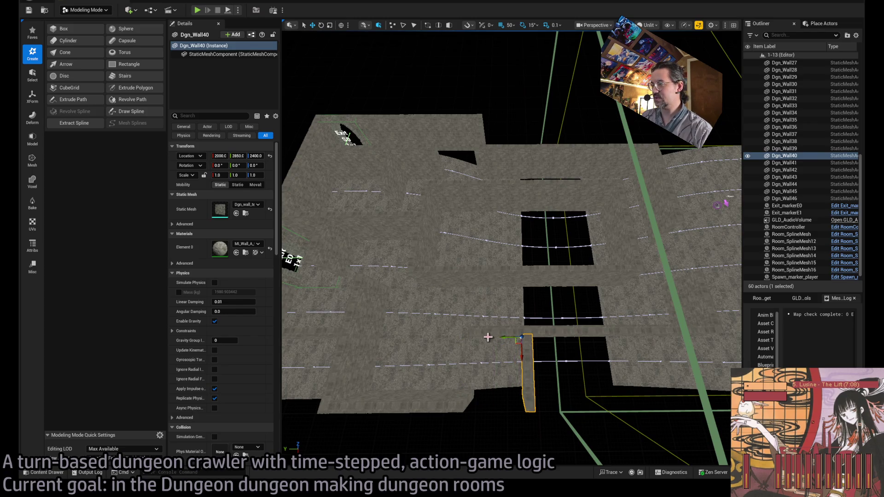
{"action": "left_click", "coordinate": [488, 336]}
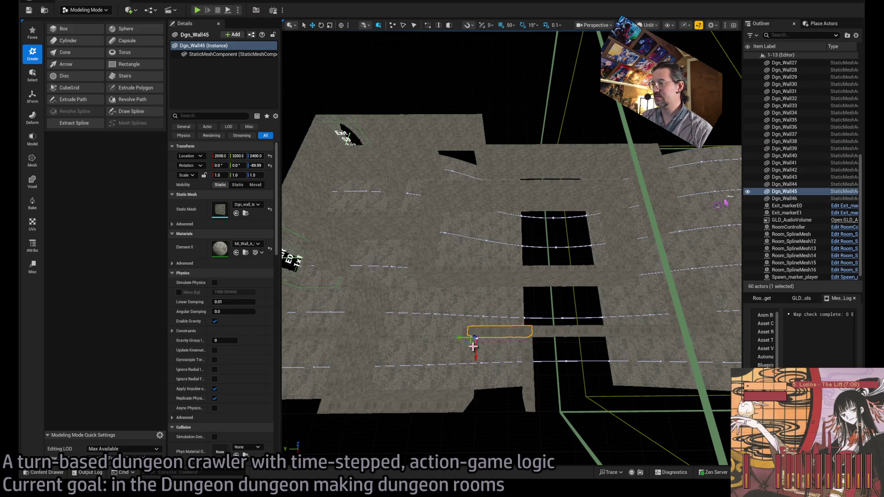
Step: Duplicate bottom wall Dgn_Wall46, delete the unwanted copy, and recheck the sketch
{"action": "left_click", "coordinate": [455, 404]}
{"action": "left_click_drag", "start_coordinate": [456, 388], "coordinate": [517, 389]}
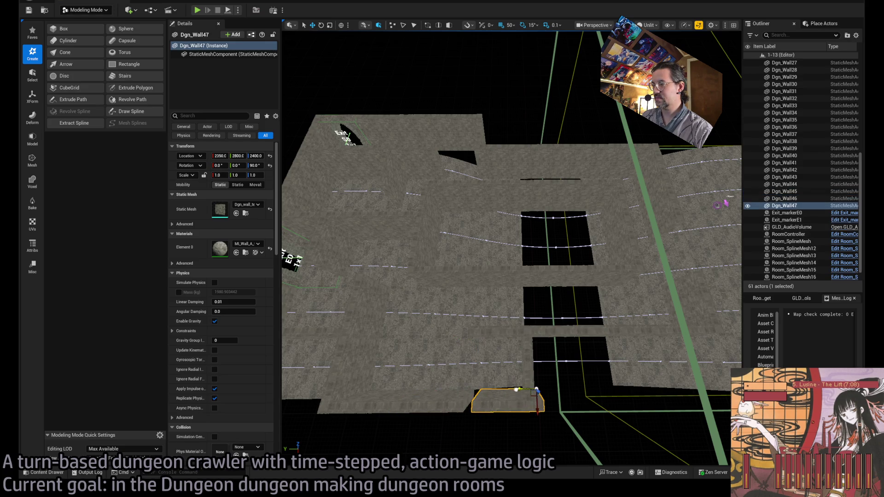
{"action": "key", "text": "Delete"}
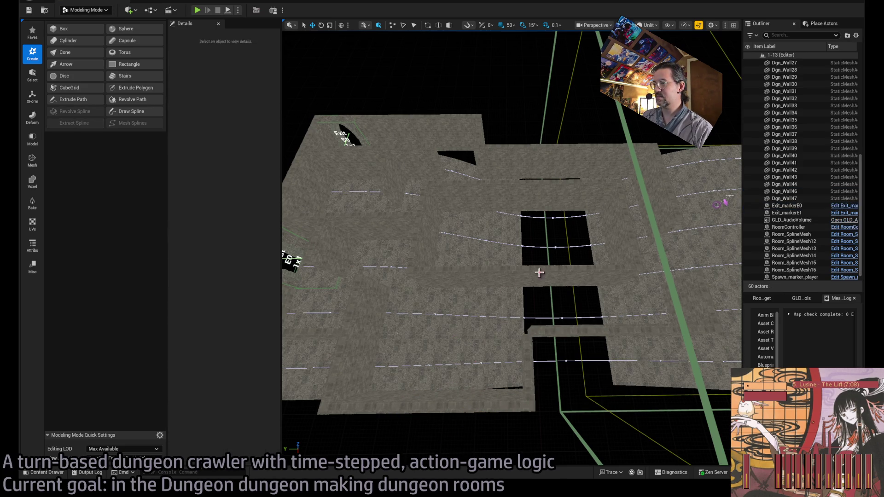
{"action": "left_click", "coordinate": [539, 274]}
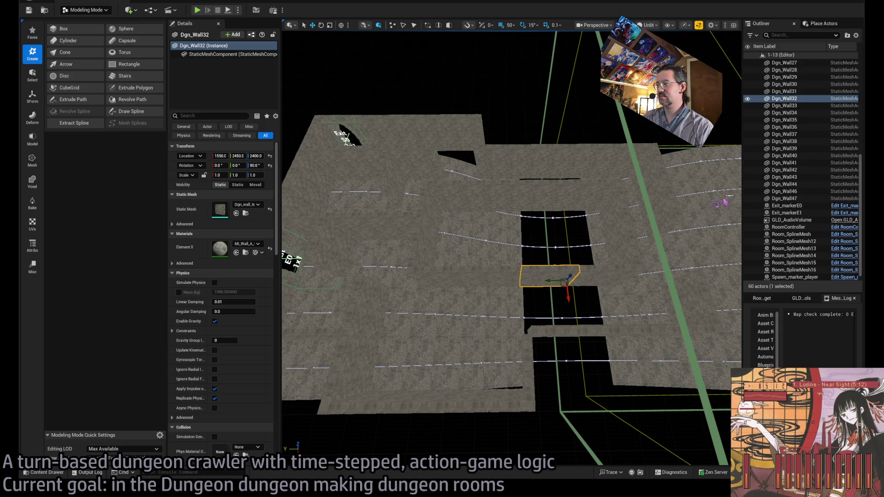
{"action": "key", "text": "alt+Tab"}
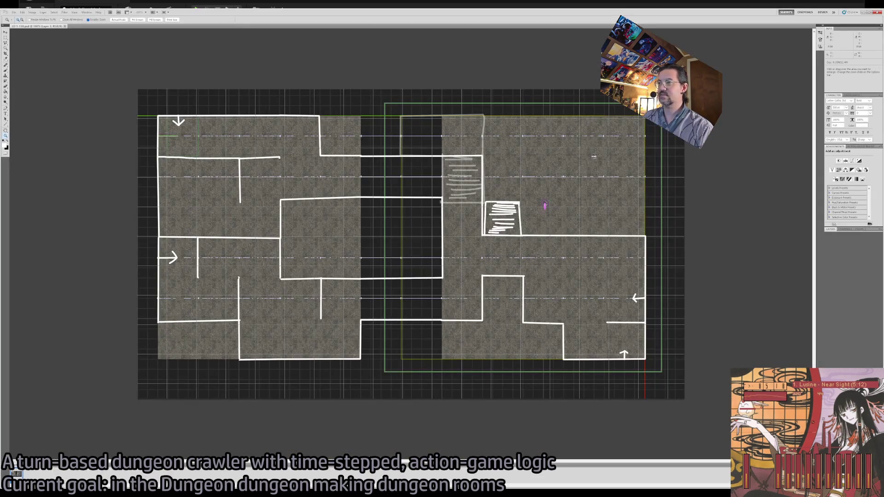
Step: Duplicate Dgn_Wall28 turned the other way, then delete the new piece
{"action": "key", "text": "alt+Tab"}
{"action": "left_click", "coordinate": [473, 262]}
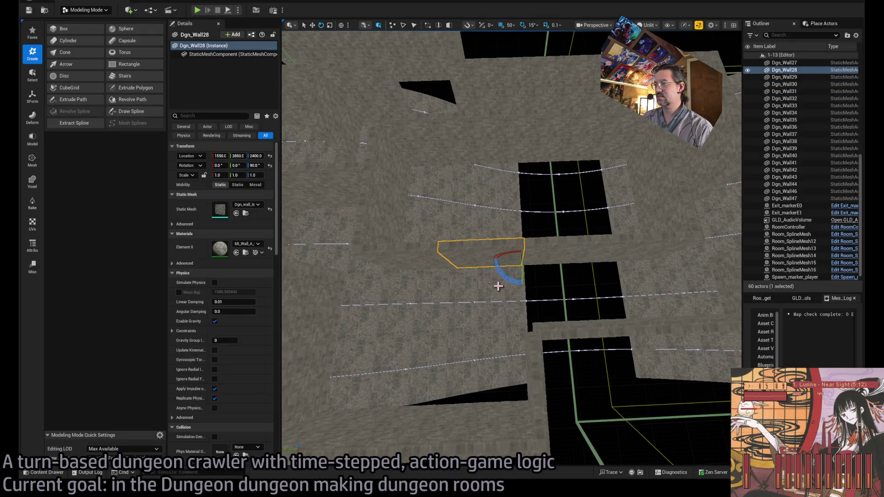
{"action": "mouse_move", "coordinate": [474, 267]}
{"action": "left_mouse_down"}
{"action": "mouse_move", "coordinate": [466, 296]}
{"action": "mouse_move", "coordinate": [459, 286]}
{"action": "left_mouse_up"}
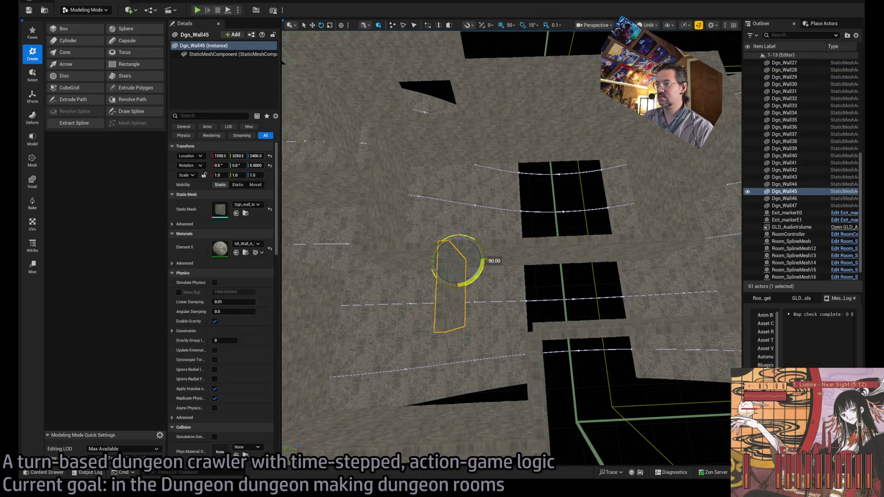
{"action": "mouse_move", "coordinate": [434, 339]}
{"action": "left_mouse_down"}
{"action": "mouse_move", "coordinate": [422, 290]}
{"action": "mouse_move", "coordinate": [396, 293]}
{"action": "left_mouse_up"}
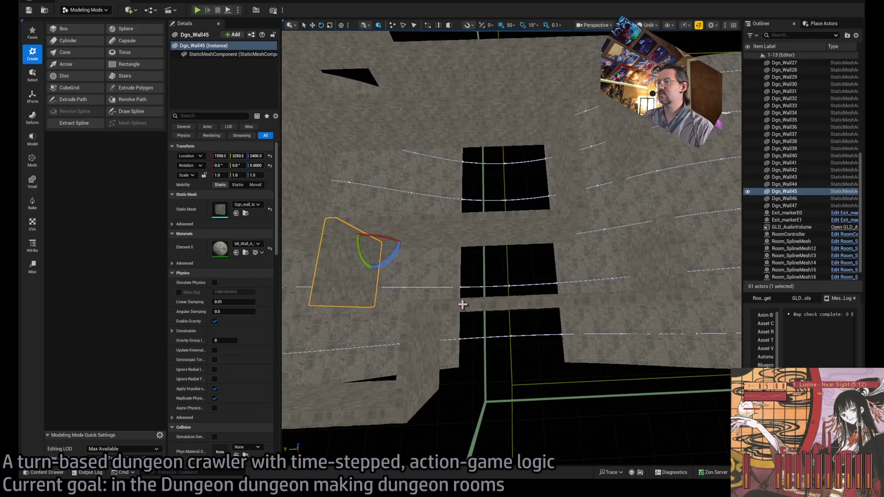
{"action": "key", "text": "Delete"}
Step: Delete the two walls blocking the corridor and look down the opened passage
{"action": "left_click_drag", "start_coordinate": [525, 229], "coordinate": [473, 256]}
{"action": "left_click", "coordinate": [473, 256]}
{"action": "key", "text": "Delete"}
{"action": "left_click", "coordinate": [455, 213]}
{"action": "key", "text": "Delete"}
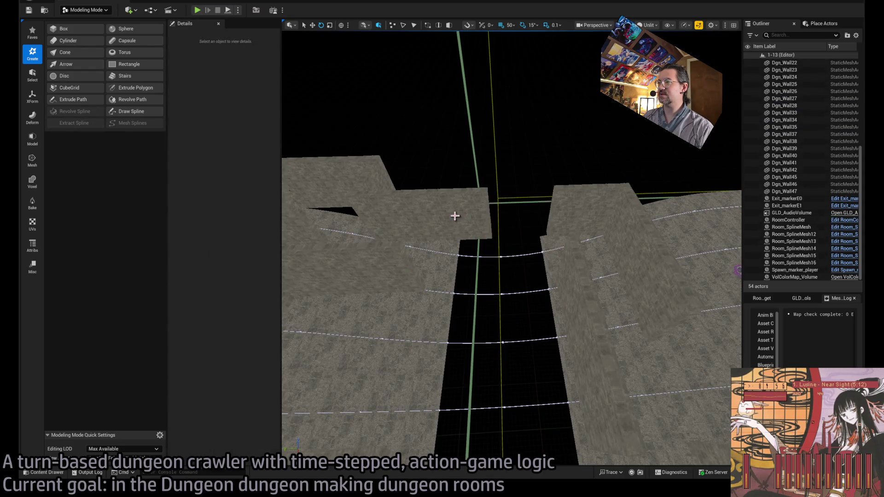
{"action": "left_click_drag", "start_coordinate": [455, 213], "coordinate": [455, 198]}
{"action": "mouse_move", "coordinate": [458, 338]}
{"action": "left_mouse_down"}
{"action": "mouse_move", "coordinate": [459, 318]}
{"action": "mouse_move", "coordinate": [457, 338]}
{"action": "left_mouse_up"}
{"action": "left_click_drag", "start_coordinate": [578, 350], "coordinate": [578, 314]}
{"action": "mouse_move", "coordinate": [582, 90]}
{"action": "left_mouse_down"}
{"action": "mouse_move", "coordinate": [695, 219]}
{"action": "mouse_move", "coordinate": [461, 339]}
{"action": "mouse_move", "coordinate": [460, 318]}
{"action": "left_mouse_up"}
Step: Rotate the angled wall Dgn_Wall29 to 180° and add a matching wall Dgn_Wall30 beside it
{"action": "left_click", "coordinate": [461, 339]}
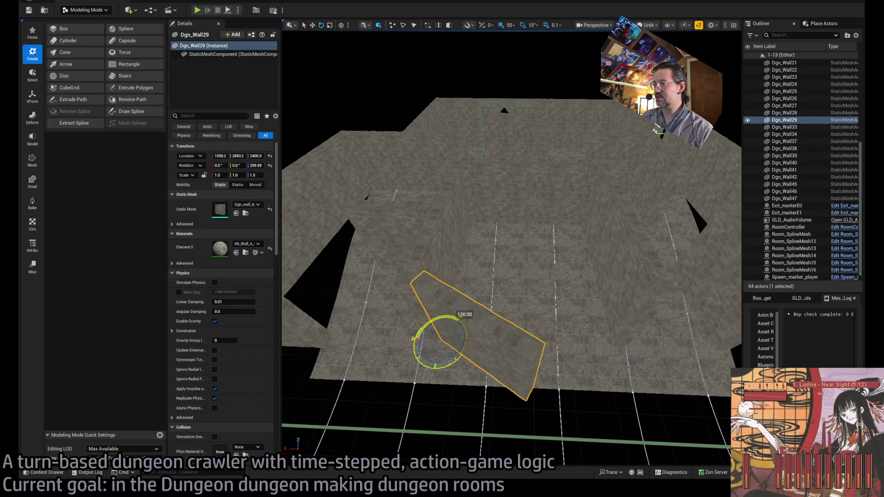
{"action": "mouse_move", "coordinate": [460, 352]}
{"action": "left_mouse_down"}
{"action": "mouse_move", "coordinate": [416, 336]}
{"action": "mouse_move", "coordinate": [524, 339]}
{"action": "left_mouse_up"}
{"action": "left_click", "coordinate": [504, 310], "text": "ctrl"}
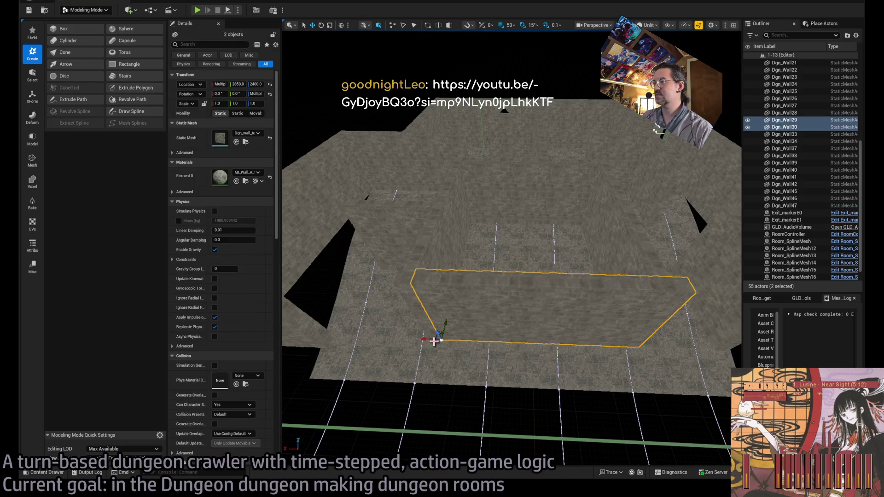
{"action": "left_click_drag", "start_coordinate": [472, 355], "coordinate": [456, 344]}
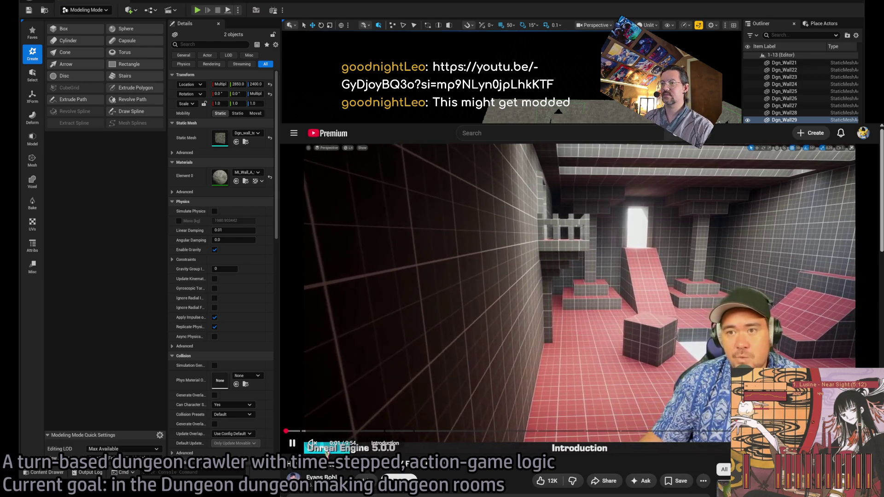
Step: Unmute and pause the tutorial, then jump to the Delete Geometry and Create corners chapters
{"action": "left_click", "coordinate": [313, 443]}
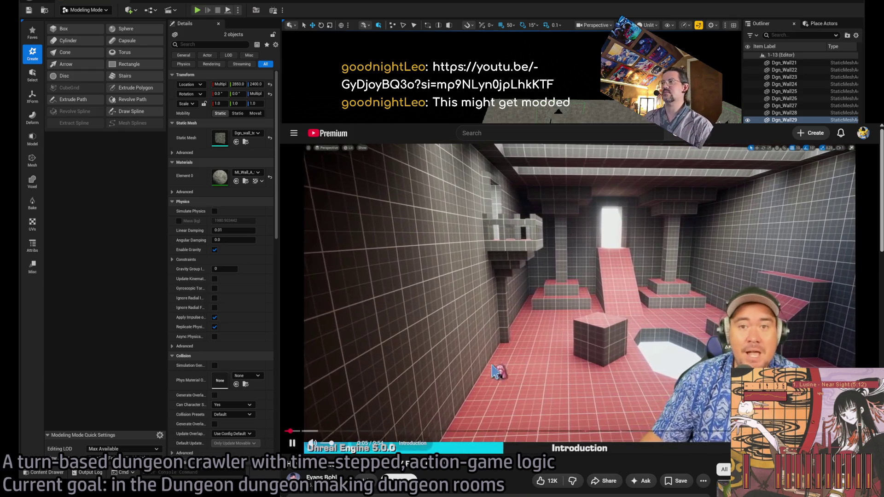
{"action": "left_click", "coordinate": [355, 406]}
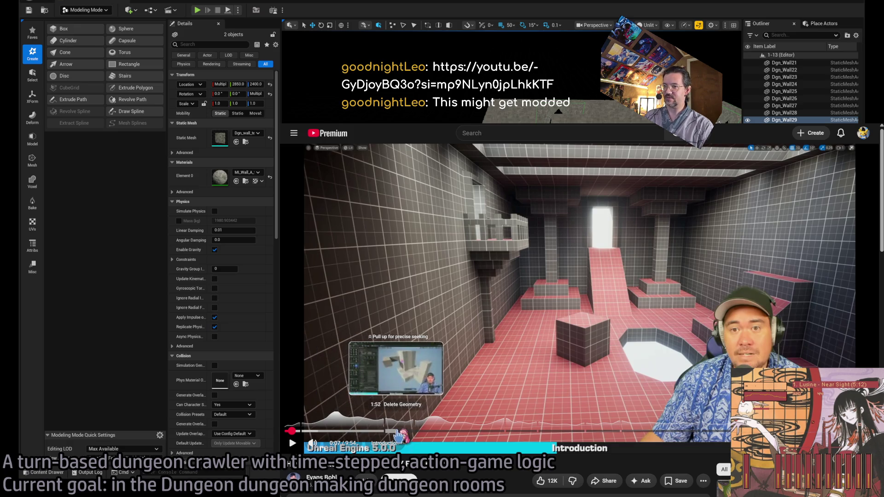
{"action": "left_click", "coordinate": [397, 432]}
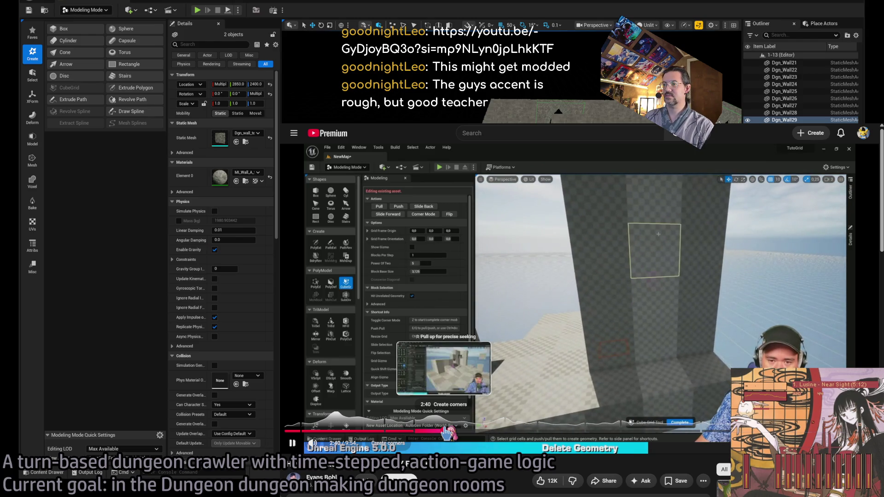
{"action": "left_click", "coordinate": [445, 432]}
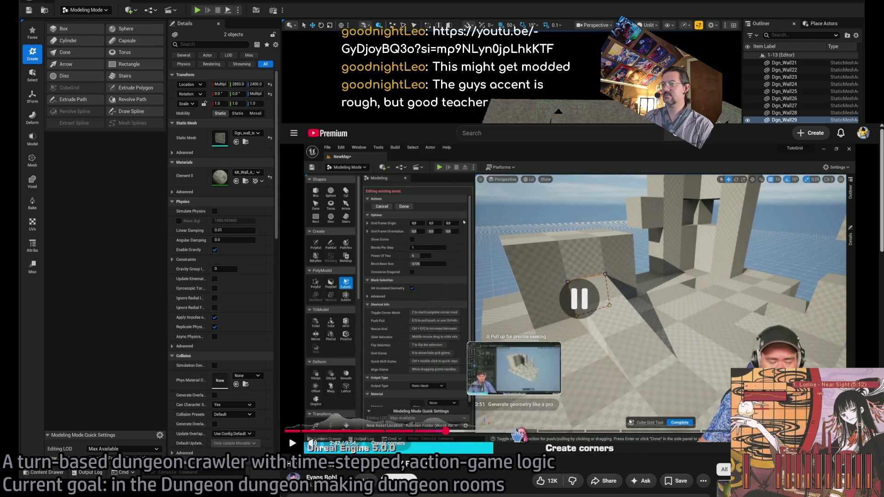
Step: Skip ahead two chapters and scrub to the 'Translate and rotate the grid' part at 7:37
{"action": "key", "text": "ctrl+Right"}
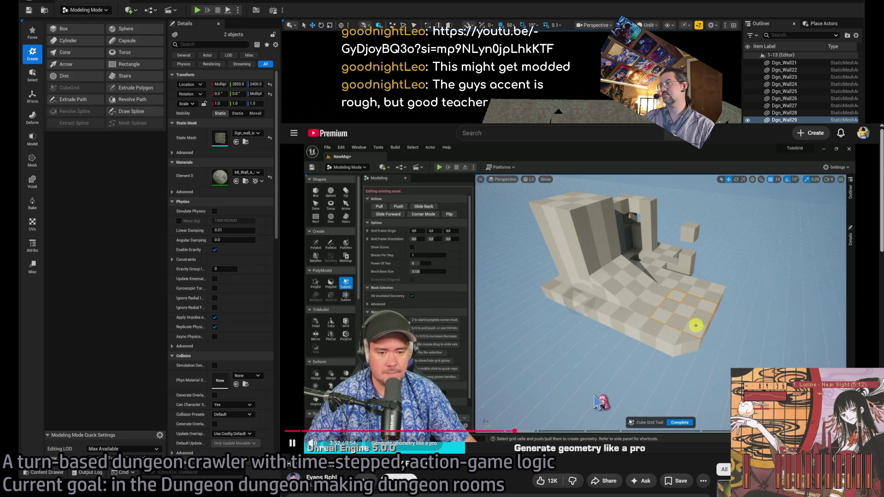
{"action": "key", "text": "ctrl+Right"}
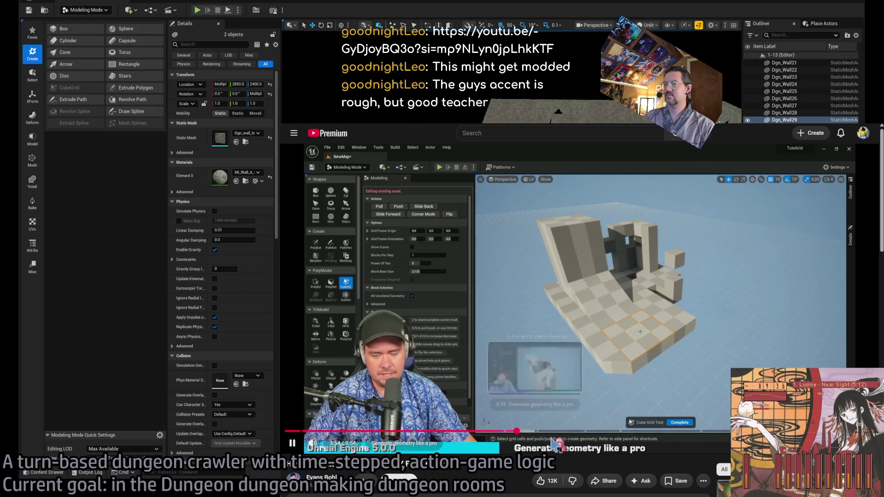
{"action": "left_click_drag", "start_coordinate": [554, 435], "coordinate": [740, 433]}
{"action": "key", "text": "ctrl+Tab"}
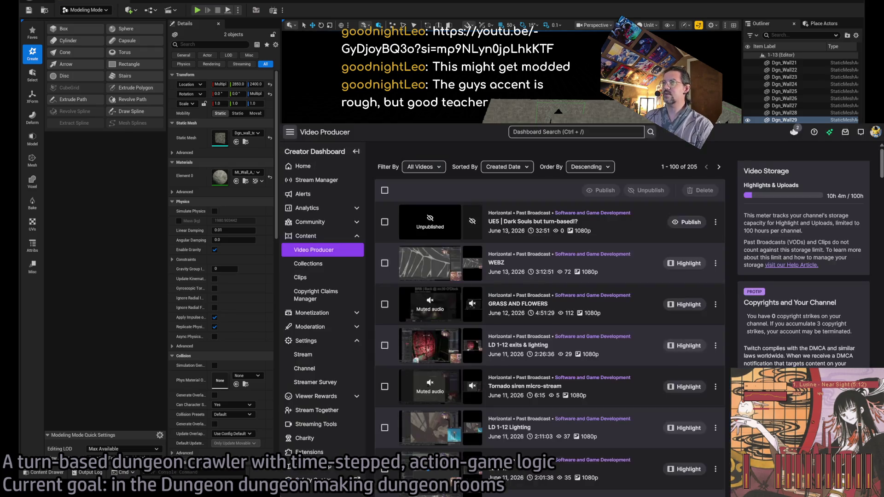
Step: Back in the Unreal level, select wall Dgn_Wall40 and look along the corridor
{"action": "key", "text": "alt+Tab"}
{"action": "left_click_drag", "start_coordinate": [513, 49], "coordinate": [513, 48]}
{"action": "left_click", "coordinate": [462, 322]}
{"action": "left_click_drag", "start_coordinate": [412, 329], "coordinate": [412, 329]}
Step: Make a 90°-turned copy of the selected wall, then delete the unwanted copy
{"action": "key", "text": "e"}
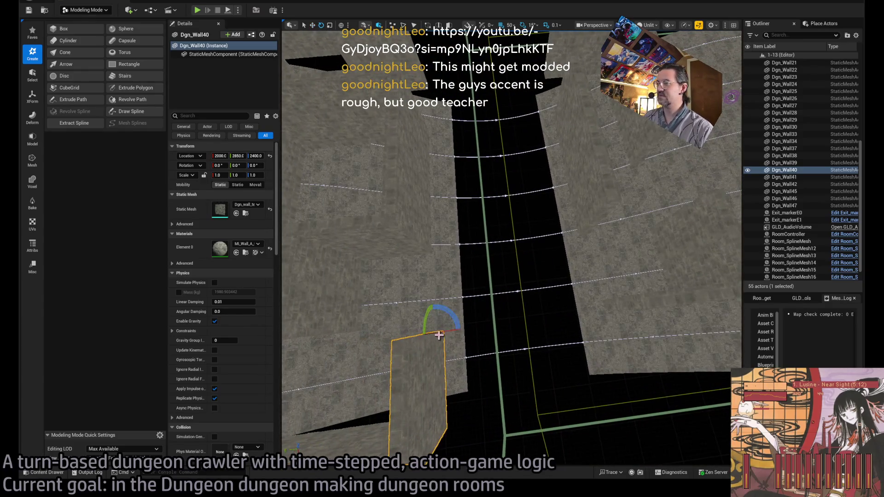
{"action": "left_click_drag", "start_coordinate": [434, 362], "coordinate": [468, 335]}
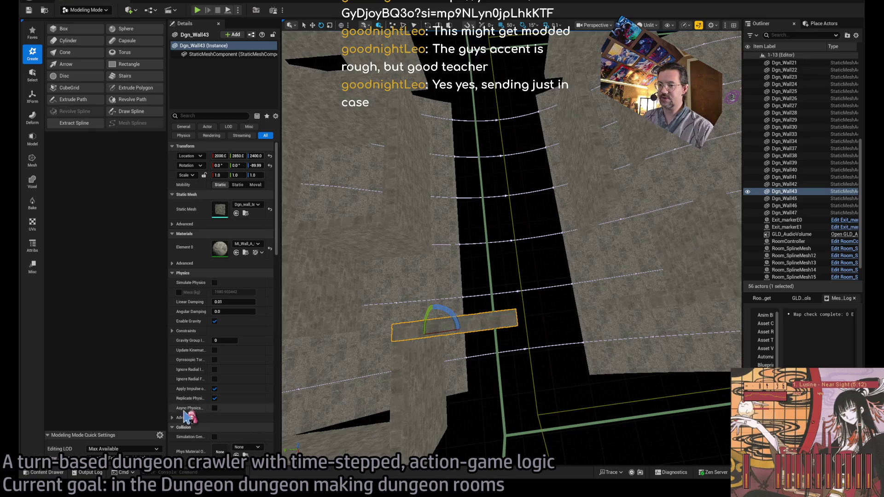
{"action": "left_click_drag", "start_coordinate": [419, 372], "coordinate": [419, 372]}
{"action": "key", "text": "w"}
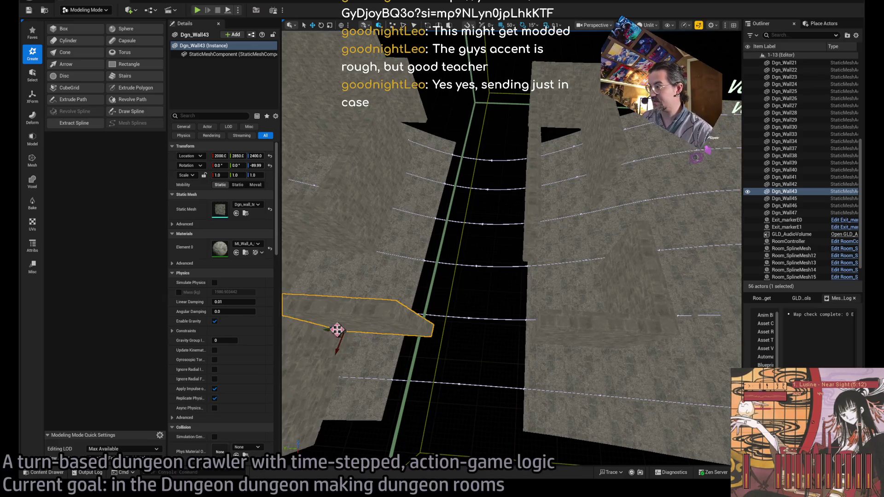
{"action": "key", "text": "Delete"}
{"action": "left_click_drag", "start_coordinate": [381, 316], "coordinate": [381, 315]}
{"action": "left_click_drag", "start_coordinate": [436, 279], "coordinate": [436, 278]}
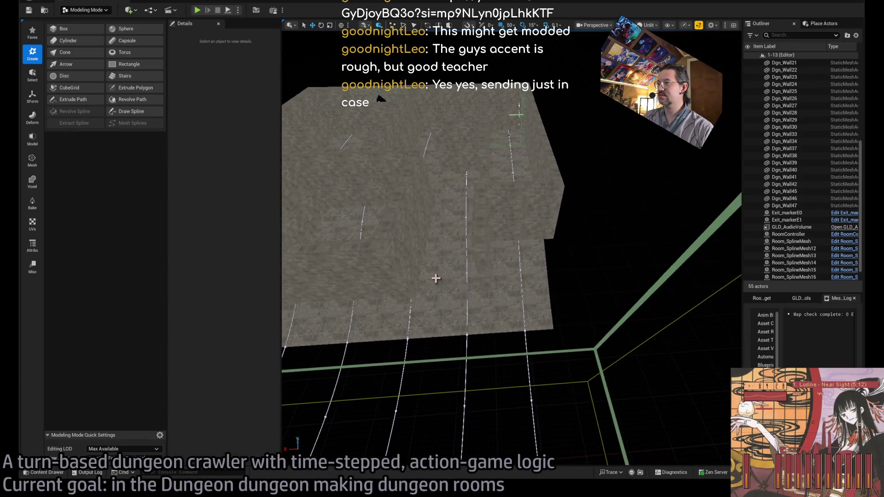
Step: Paste a new wall copy turned 90° and select wall Dgn_Wall22
{"action": "key", "text": "ctrl+v"}
{"action": "left_click_drag", "start_coordinate": [489, 271], "coordinate": [462, 293]}
{"action": "mouse_move", "coordinate": [464, 249]}
{"action": "left_mouse_down"}
{"action": "mouse_move", "coordinate": [474, 301]}
{"action": "mouse_move", "coordinate": [457, 300]}
{"action": "left_mouse_up"}
{"action": "left_click", "coordinate": [461, 209]}
Step: Select walls Dgn_Wall29 through Dgn_Wall31 and Dgn_Wall25, then compare with the Photoshop sketch
{"action": "left_click_drag", "start_coordinate": [513, 302], "coordinate": [587, 300]}
{"action": "left_click", "coordinate": [512, 303]}
{"action": "left_click", "coordinate": [525, 303], "text": "ctrl"}
{"action": "left_click", "coordinate": [594, 295], "text": "ctrl"}
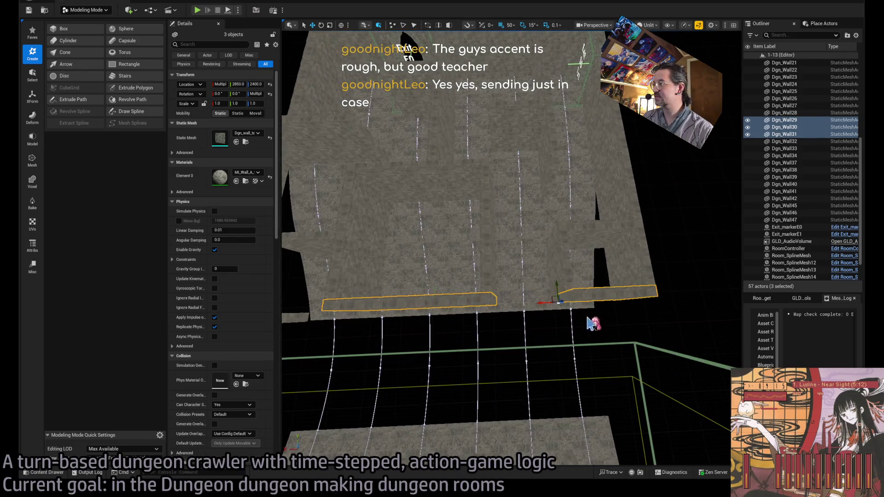
{"action": "left_click", "coordinate": [556, 287]}
{"action": "left_click_drag", "start_coordinate": [518, 304], "coordinate": [507, 325]}
{"action": "left_click", "coordinate": [562, 293]}
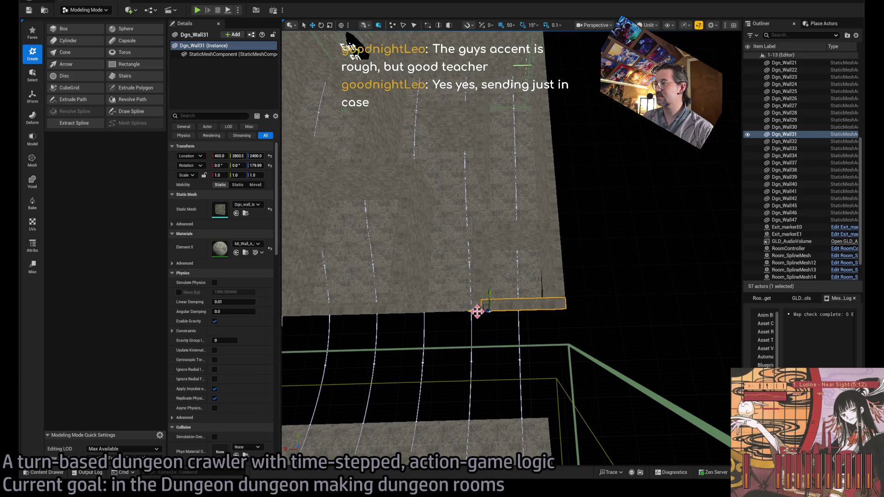
{"action": "mouse_move", "coordinate": [494, 253]}
{"action": "left_mouse_down"}
{"action": "mouse_move", "coordinate": [485, 247]}
{"action": "mouse_move", "coordinate": [424, 335]}
{"action": "left_mouse_up"}
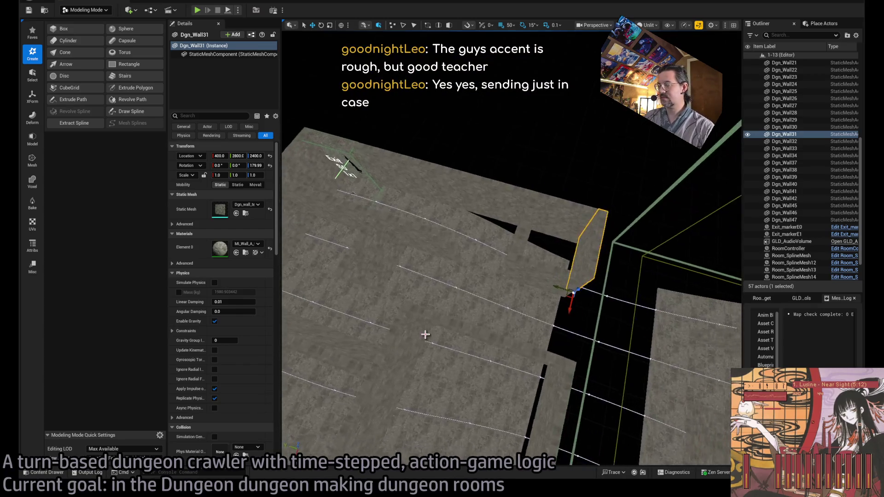
{"action": "key", "text": "alt+Tab"}
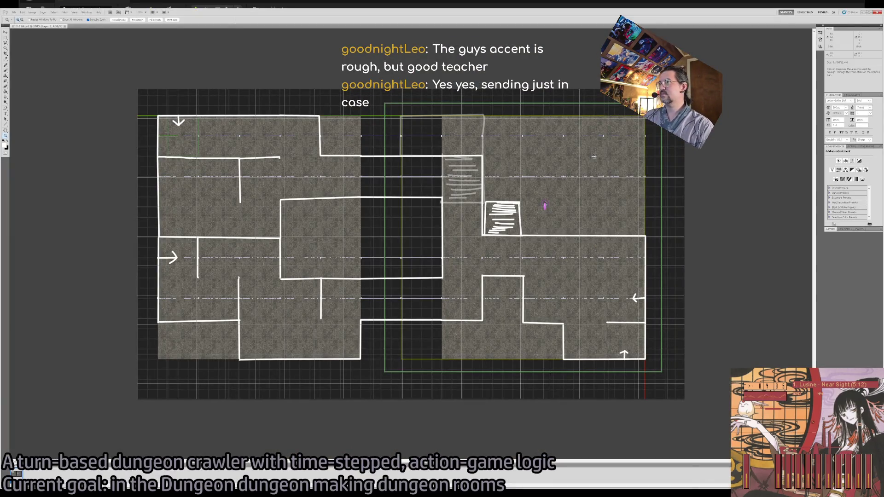
Step: Compare the level against the floor-plan sketch from several viewing angles
{"action": "key", "text": "alt+Tab"}
{"action": "left_click_drag", "start_coordinate": [544, 205], "coordinate": [544, 206]}
{"action": "key", "text": "alt+Tab"}
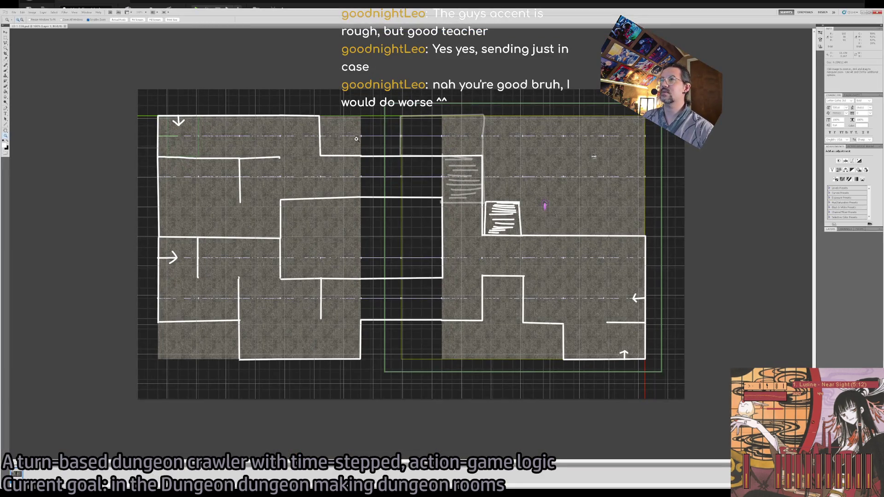
{"action": "key", "text": "alt+Tab"}
{"action": "left_click_drag", "start_coordinate": [589, 210], "coordinate": [589, 210]}
{"action": "key", "text": "alt+Tab"}
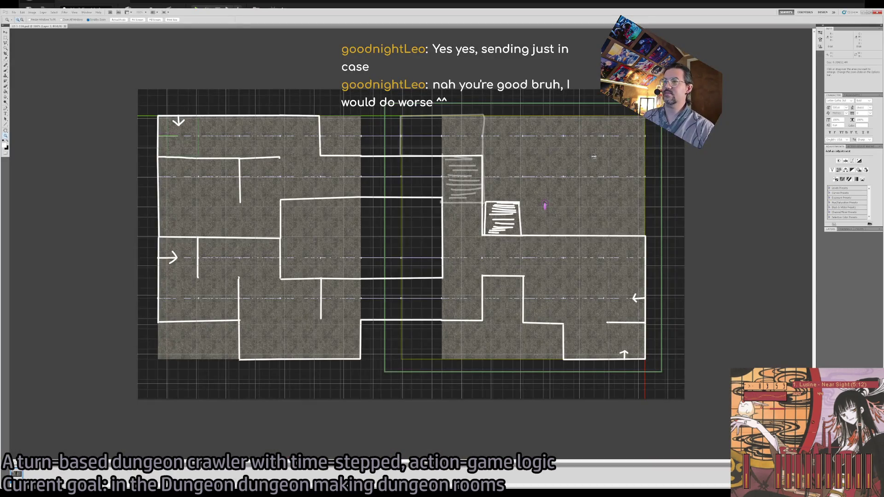
{"action": "key", "text": "alt+Tab"}
{"action": "left_click_drag", "start_coordinate": [512, 204], "coordinate": [512, 204]}
{"action": "key", "text": "alt+Tab"}
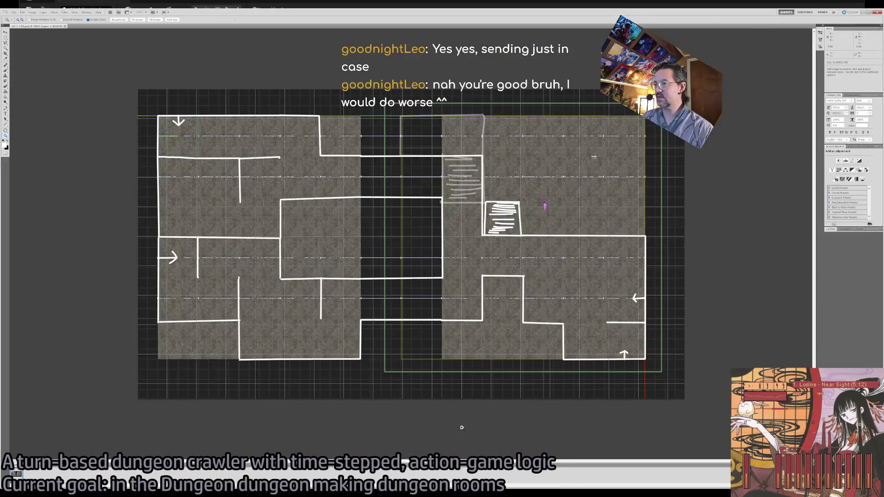
{"action": "key", "text": "alt+Tab"}
Step: Alt-drag a wall copy left as Dgn_Wall35 and line it up at X 0
{"action": "left_click_drag", "start_coordinate": [554, 219], "coordinate": [554, 218]}
{"action": "mouse_move", "coordinate": [580, 359]}
{"action": "left_mouse_down"}
{"action": "mouse_move", "coordinate": [431, 359]}
{"action": "mouse_move", "coordinate": [442, 358]}
{"action": "left_mouse_up"}
{"action": "left_click_drag", "start_coordinate": [533, 359], "coordinate": [497, 359]}
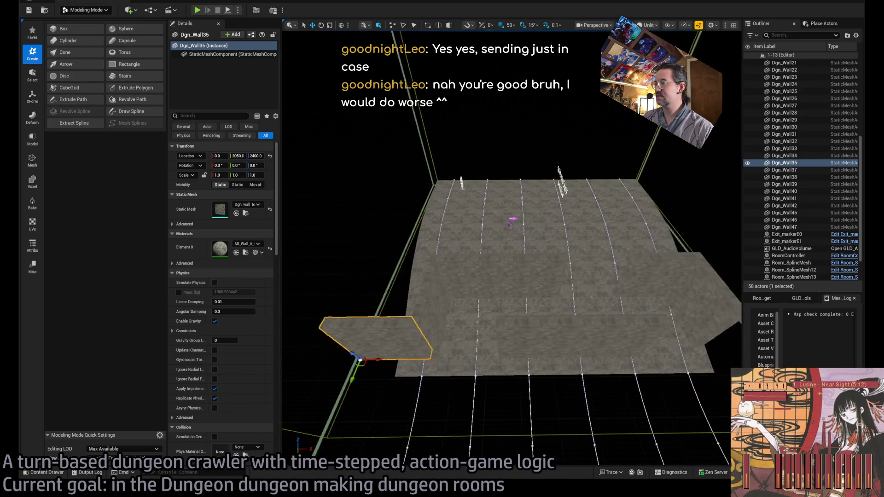
Step: Duplicate Dgn_Wall33 to X 2000 as Dgn_Wall36 and check it against the Photoshop sketch
{"action": "left_click", "coordinate": [402, 356]}
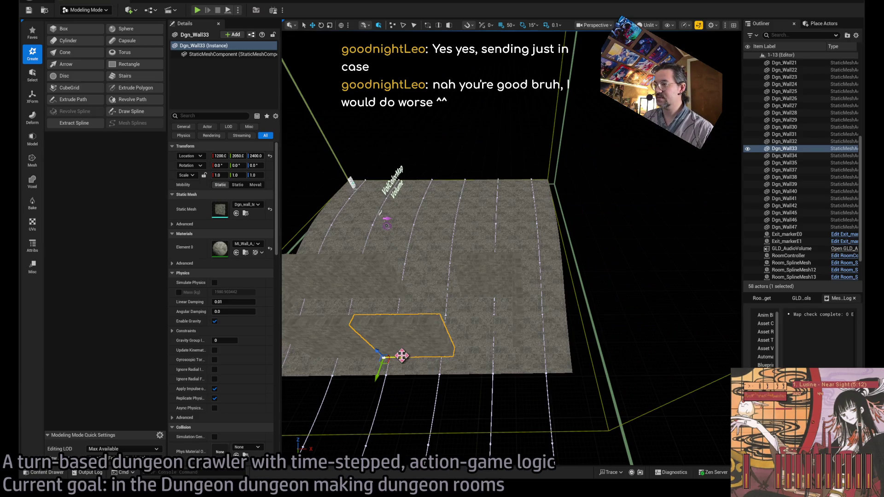
{"action": "mouse_move", "coordinate": [402, 355]}
{"action": "left_mouse_down"}
{"action": "mouse_move", "coordinate": [545, 354]}
{"action": "mouse_move", "coordinate": [419, 356]}
{"action": "mouse_move", "coordinate": [504, 355]}
{"action": "mouse_move", "coordinate": [523, 329]}
{"action": "left_mouse_up"}
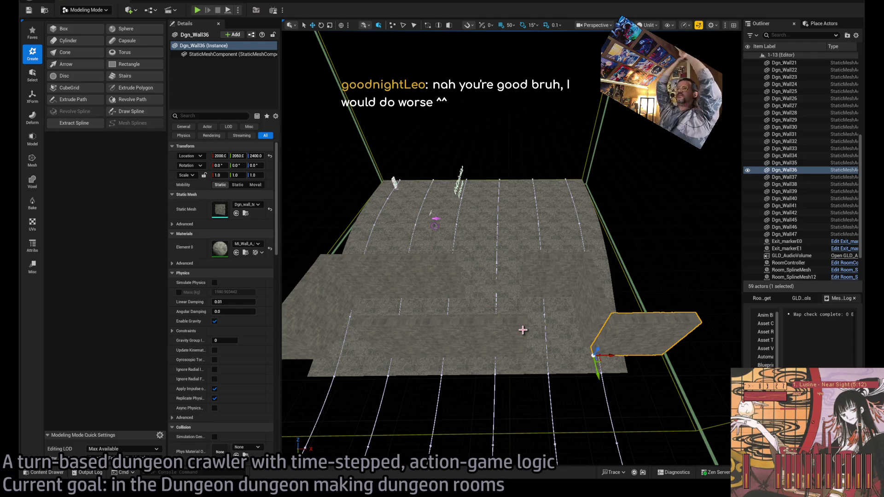
{"action": "left_click_drag", "start_coordinate": [523, 330], "coordinate": [470, 350]}
{"action": "left_click_drag", "start_coordinate": [547, 318], "coordinate": [546, 318]}
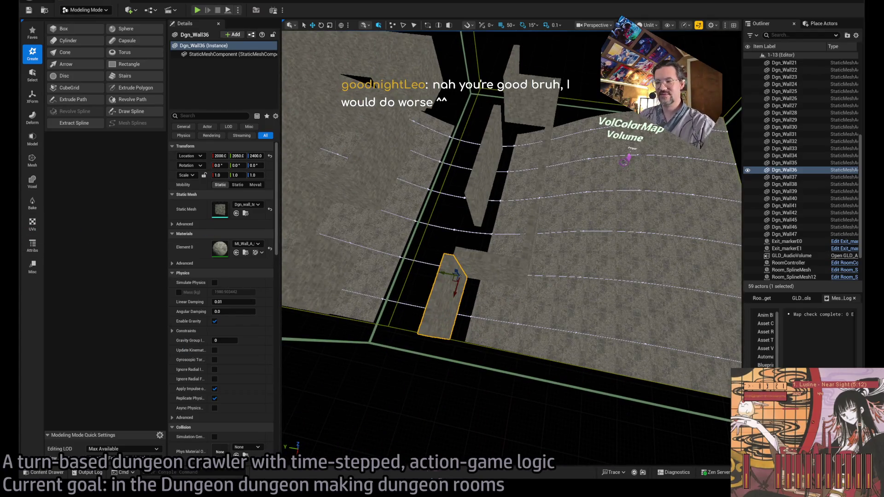
{"action": "key", "text": "alt+Tab"}
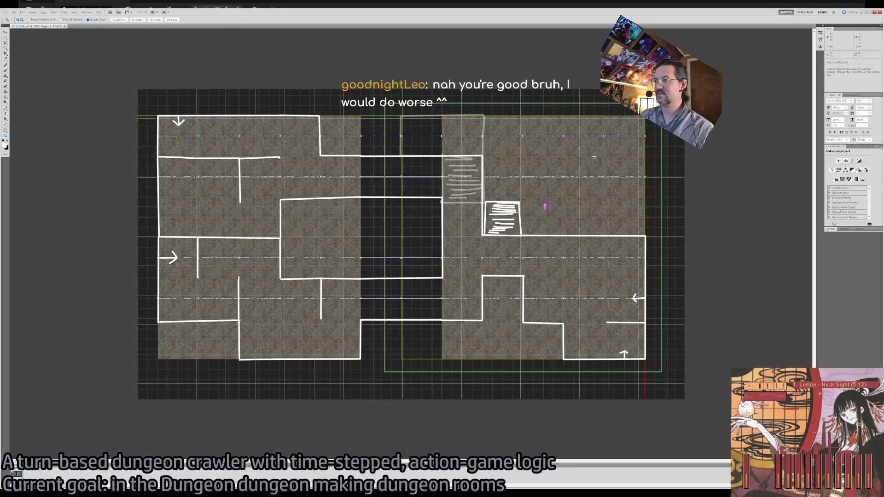
{"action": "key", "text": "alt+Tab"}
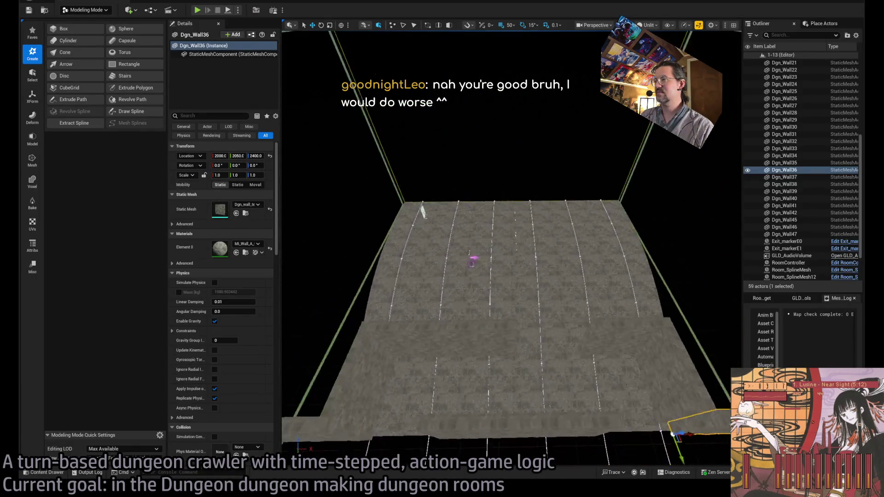
{"action": "key", "text": "w"}
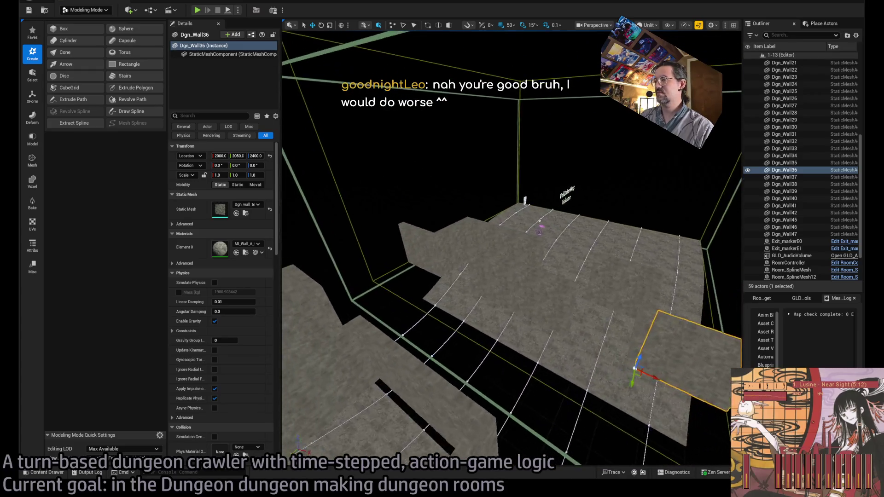
{"action": "left_click", "coordinate": [405, 242]}
Step: Select the first batch of walls, including Dgn_Wall37–42, 47, 7, 18, 28 and 29
{"action": "left_click", "coordinate": [447, 230], "text": "ctrl"}
{"action": "left_click", "coordinate": [488, 235], "text": "ctrl"}
{"action": "left_click", "coordinate": [508, 240], "text": "ctrl"}
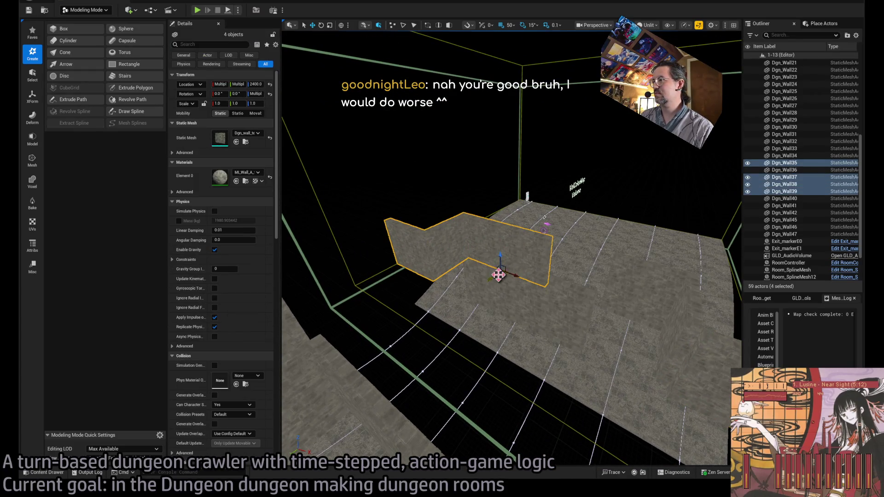
{"action": "left_click", "coordinate": [679, 360], "text": "ctrl"}
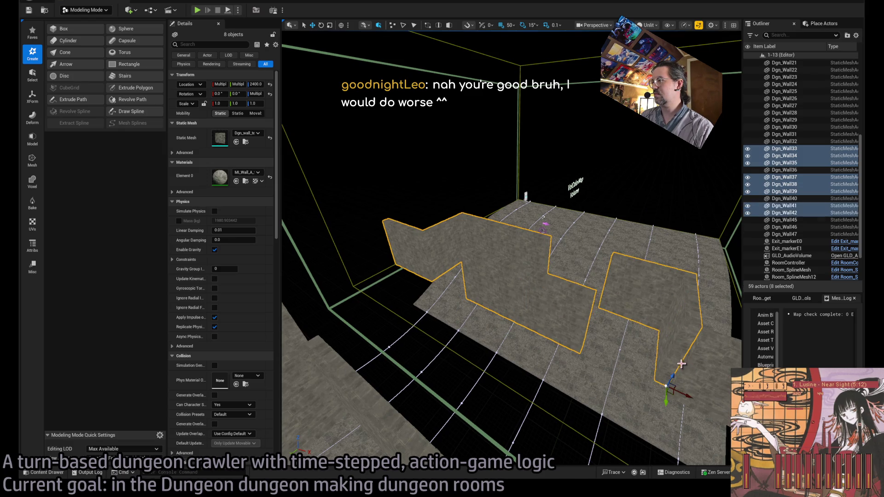
{"action": "left_click_drag", "start_coordinate": [589, 306], "coordinate": [529, 289]}
{"action": "left_click", "coordinate": [529, 289], "text": "ctrl"}
{"action": "left_click", "coordinate": [449, 271], "text": "ctrl"}
{"action": "left_click", "coordinate": [413, 250], "text": "ctrl"}
{"action": "left_click", "coordinate": [421, 217], "text": "ctrl"}
{"action": "left_click", "coordinate": [438, 239], "text": "ctrl"}
{"action": "left_click_drag", "start_coordinate": [438, 239], "coordinate": [428, 219]}
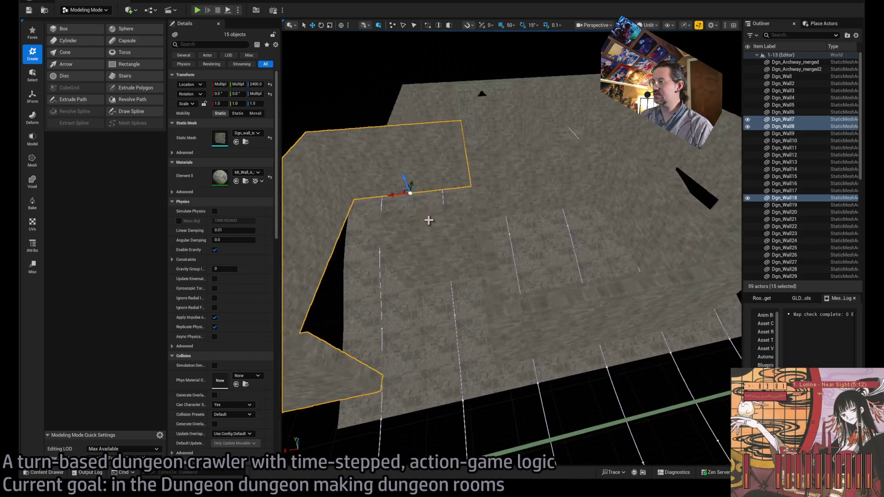
{"action": "left_click", "coordinate": [428, 240], "text": "ctrl"}
{"action": "left_click", "coordinate": [479, 221], "text": "ctrl"}
{"action": "left_click", "coordinate": [500, 309], "text": "ctrl"}
{"action": "left_click", "coordinate": [489, 277], "text": "ctrl"}
{"action": "mouse_move", "coordinate": [489, 276]}
{"action": "left_mouse_down"}
{"action": "mouse_move", "coordinate": [497, 361]}
{"action": "mouse_move", "coordinate": [496, 339]}
{"action": "left_mouse_up"}
{"action": "left_click", "coordinate": [444, 342], "text": "ctrl"}
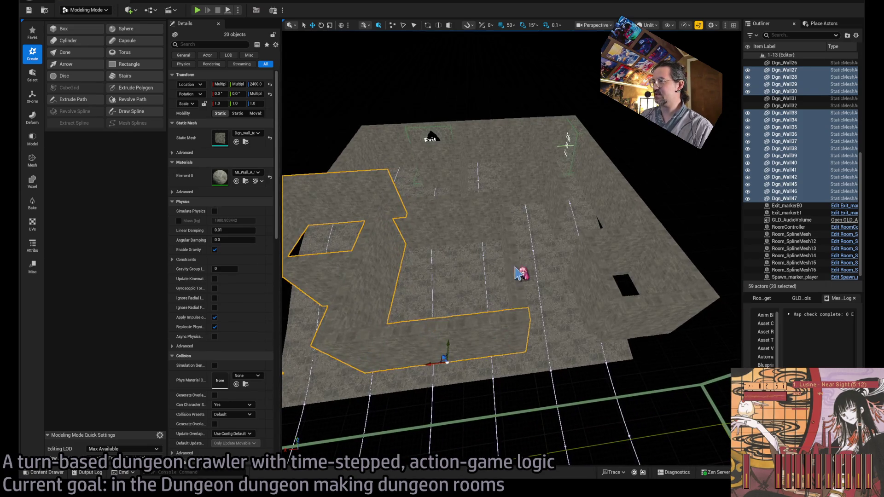
{"action": "left_click", "coordinate": [503, 194], "text": "ctrl"}
{"action": "left_click", "coordinate": [469, 206], "text": "ctrl"}
{"action": "left_click", "coordinate": [419, 213], "text": "ctrl"}
Step: Add Dgn_Wall23, 22, 20, 11 and Dgn_Wall to the selection, leaving Dgn_Wall2 out
{"action": "mouse_move", "coordinate": [419, 213]}
{"action": "left_mouse_down"}
{"action": "mouse_move", "coordinate": [556, 266]}
{"action": "mouse_move", "coordinate": [561, 249]}
{"action": "left_mouse_up"}
{"action": "left_click", "coordinate": [591, 269], "text": "ctrl"}
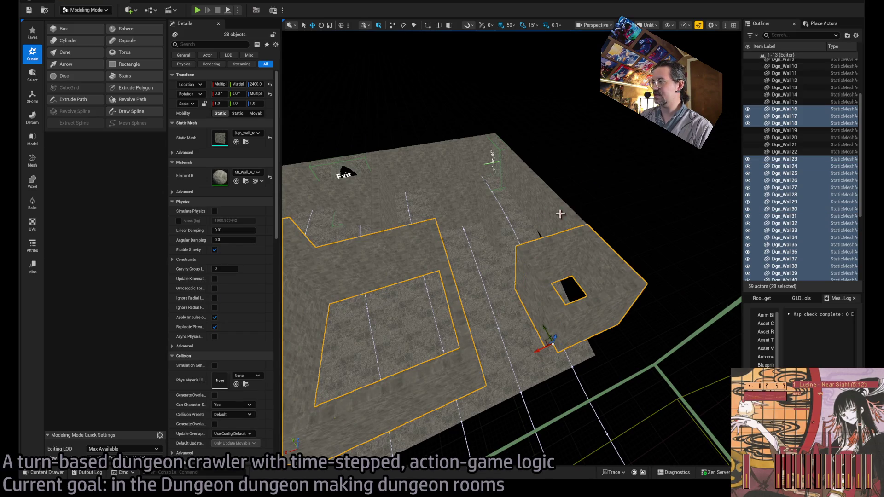
{"action": "left_click", "coordinate": [552, 196], "text": "ctrl"}
{"action": "left_click", "coordinate": [516, 163], "text": "ctrl"}
{"action": "left_click", "coordinate": [483, 189], "text": "ctrl"}
{"action": "mouse_move", "coordinate": [483, 189]}
{"action": "left_mouse_down"}
{"action": "mouse_move", "coordinate": [487, 258]}
{"action": "mouse_move", "coordinate": [475, 240]}
{"action": "left_mouse_up"}
{"action": "left_click", "coordinate": [473, 236], "text": "ctrl"}
{"action": "left_click", "coordinate": [474, 236], "text": "ctrl"}
{"action": "left_click", "coordinate": [484, 232], "text": "ctrl"}
{"action": "left_click", "coordinate": [395, 259], "text": "ctrl"}
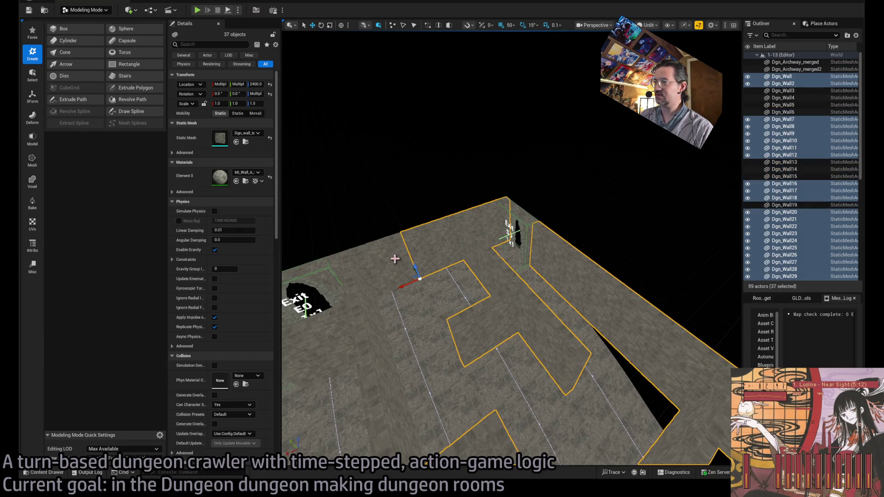
{"action": "left_click", "coordinate": [432, 251], "text": "ctrl"}
{"action": "left_click_drag", "start_coordinate": [488, 244], "coordinate": [536, 286]}
Step: Add Dgn_Wall5, 6, 14, 19 and 15, then duplicate all 42 walls lowered to Z 1950
{"action": "left_click", "coordinate": [382, 343], "text": "ctrl"}
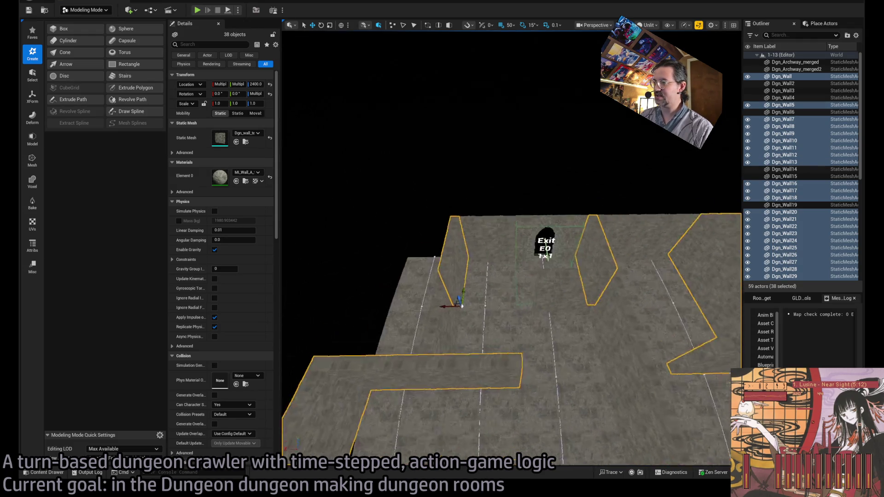
{"action": "left_click", "coordinate": [415, 302], "text": "ctrl"}
{"action": "left_click", "coordinate": [570, 308], "text": "ctrl"}
{"action": "left_click", "coordinate": [497, 326], "text": "ctrl"}
{"action": "left_click", "coordinate": [611, 381], "text": "ctrl"}
{"action": "mouse_move", "coordinate": [612, 381]}
{"action": "left_mouse_down"}
{"action": "mouse_move", "coordinate": [530, 355]}
{"action": "mouse_move", "coordinate": [474, 313]}
{"action": "mouse_move", "coordinate": [606, 378]}
{"action": "left_mouse_up"}
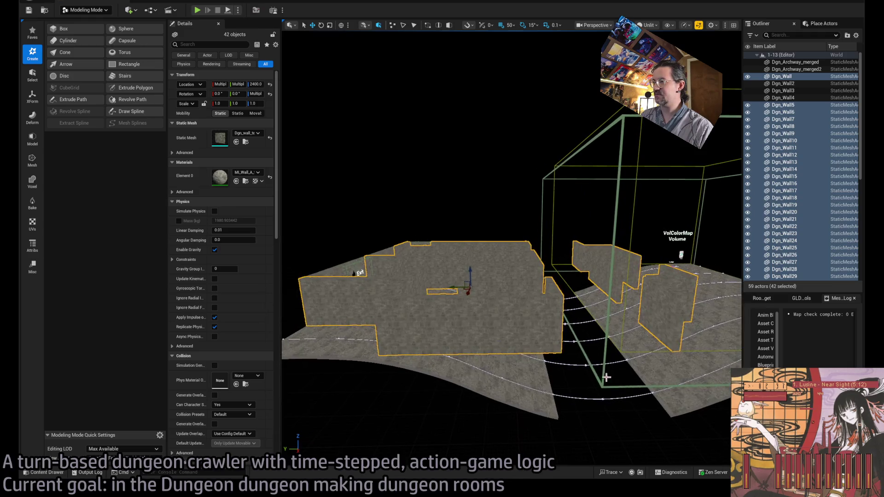
{"action": "mouse_move", "coordinate": [471, 272]}
{"action": "left_mouse_down"}
{"action": "mouse_move", "coordinate": [488, 350]}
{"action": "mouse_move", "coordinate": [487, 307]}
{"action": "left_mouse_up"}
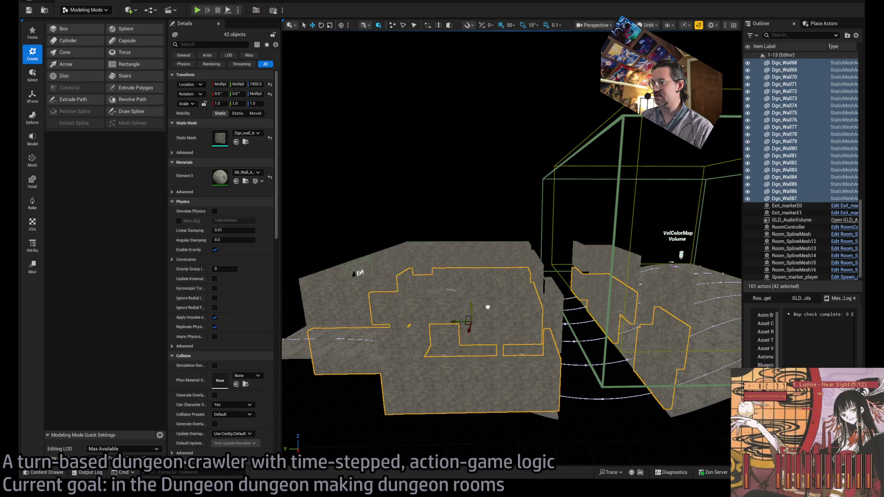
Step: Delete the 42 lowered wall copies, back to 59 actors, and orbit over the floor
{"action": "scroll", "coordinate": [479, 318], "scroll_direction": "up", "scroll_amount": 5}
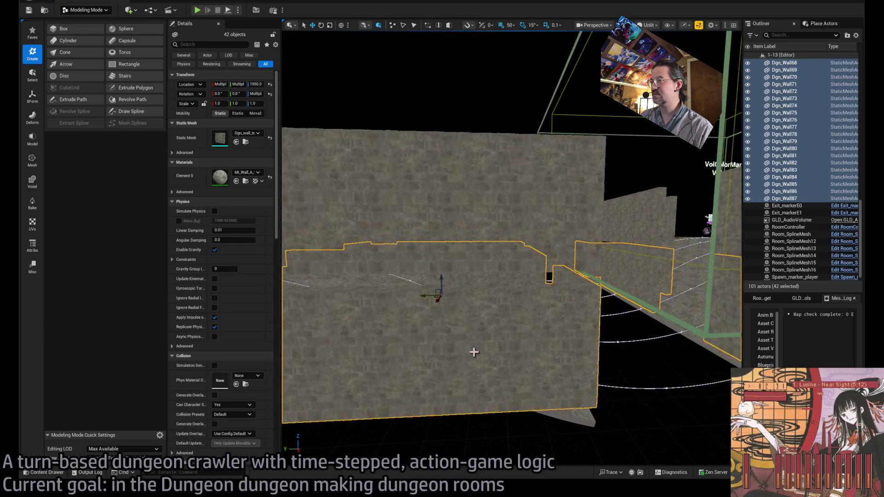
{"action": "scroll", "coordinate": [479, 318], "scroll_direction": "down", "scroll_amount": 3}
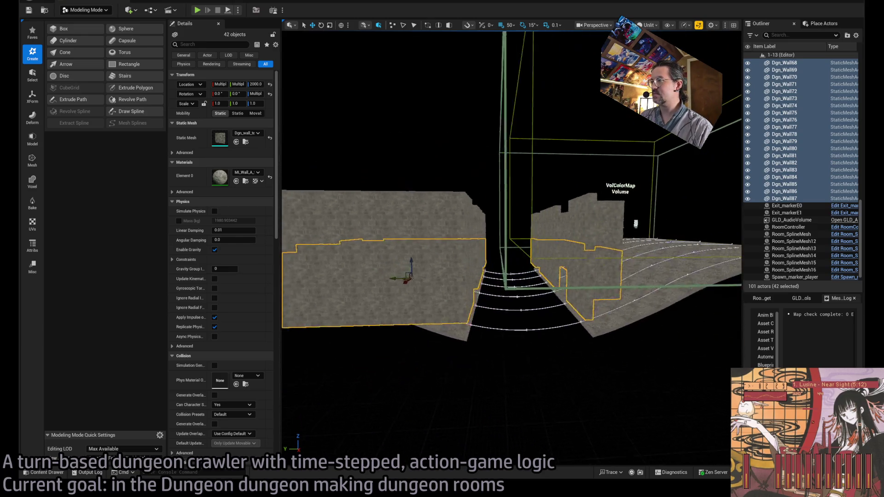
{"action": "key", "text": "Delete"}
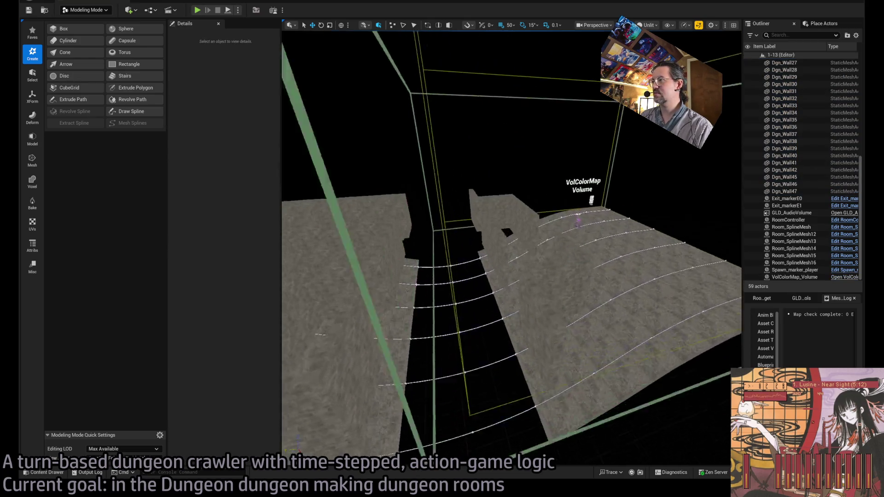
{"action": "left_click_drag", "start_coordinate": [488, 327], "coordinate": [488, 327]}
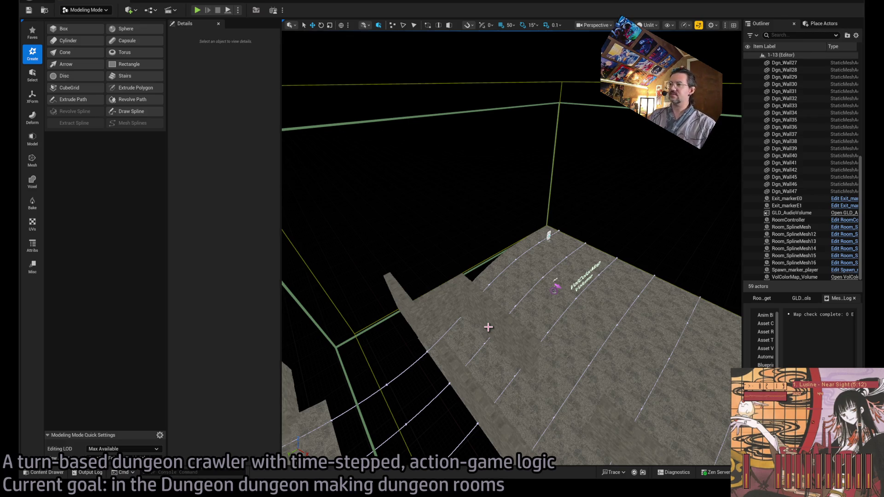
{"action": "left_click_drag", "start_coordinate": [488, 327], "coordinate": [500, 332]}
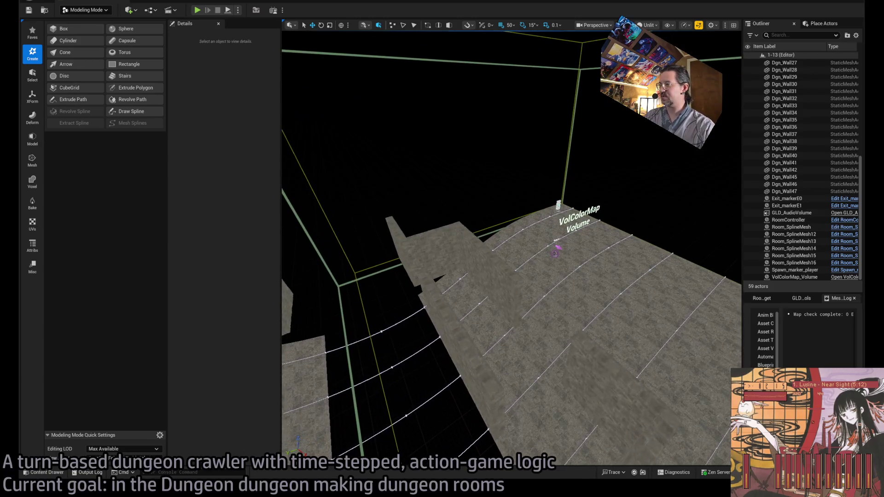
Step: Copy Dgn_Wall41 turned 90° after comparing wall positions with the floor-plan sketch
{"action": "left_click", "coordinate": [500, 322]}
{"action": "key", "text": "alt+Tab"}
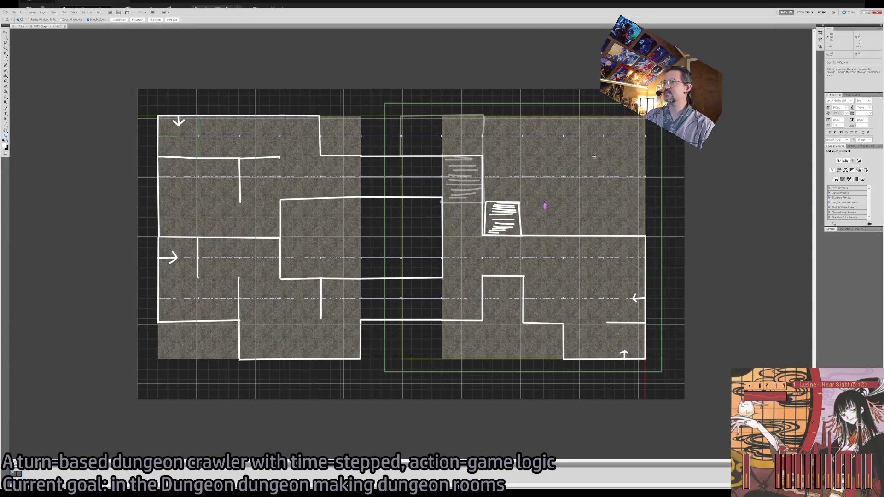
{"action": "key", "text": "alt+Tab"}
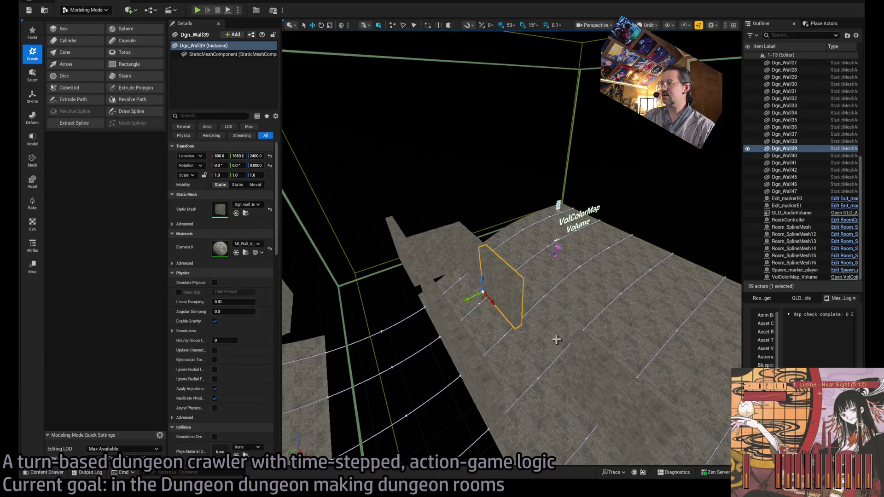
{"action": "left_click", "coordinate": [600, 400]}
{"action": "left_click_drag", "start_coordinate": [574, 407], "coordinate": [583, 409]}
{"action": "key", "text": "alt+Tab"}
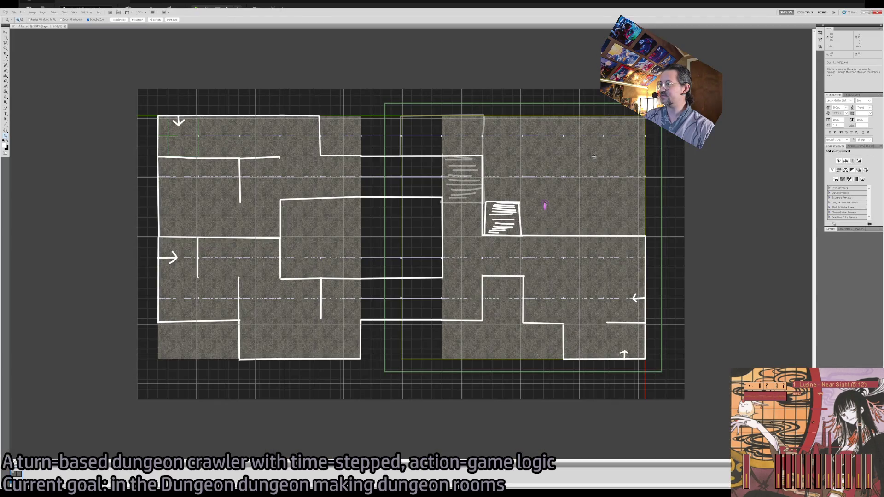
{"action": "key", "text": "alt+Tab"}
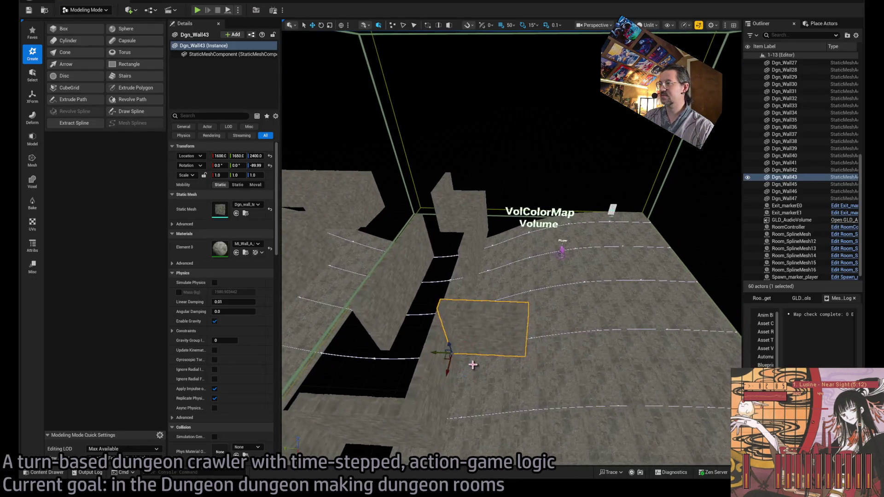
Step: Place a wall copy further right and another copy turned 90°, checking the sketch
{"action": "left_click", "coordinate": [434, 362]}
{"action": "left_click_drag", "start_coordinate": [433, 358], "coordinate": [504, 351]}
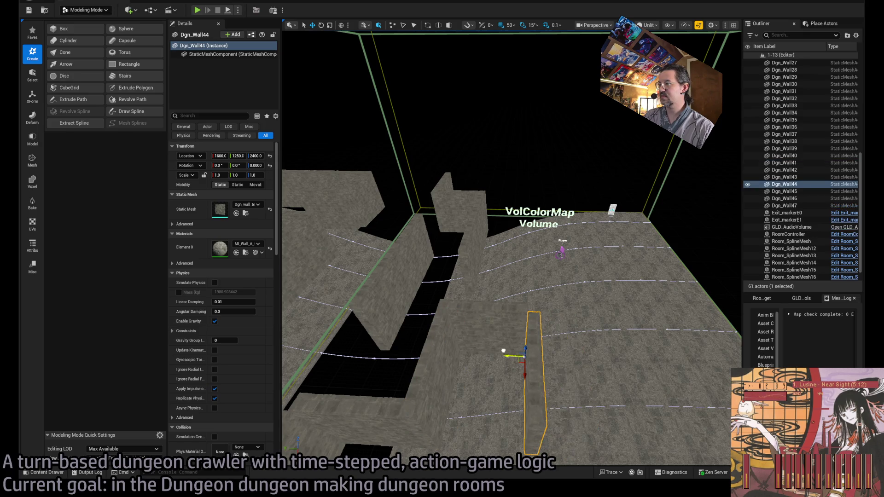
{"action": "key", "text": "alt+Tab"}
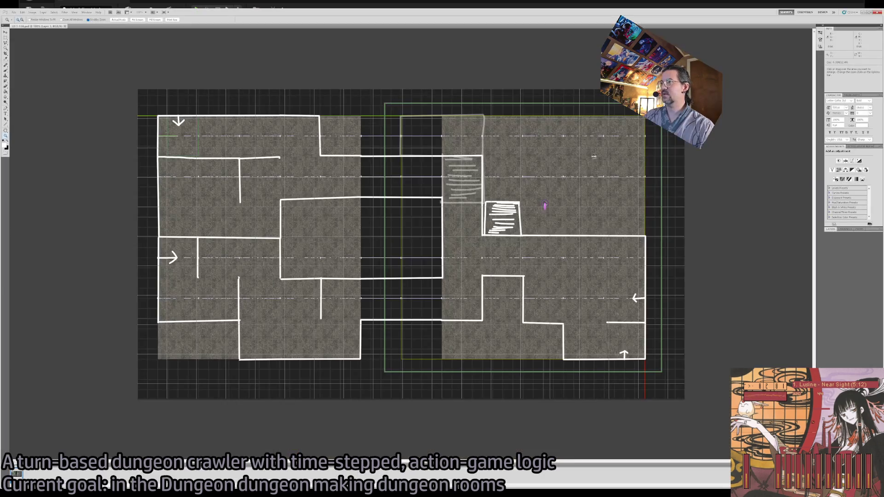
{"action": "key", "text": "alt+Tab"}
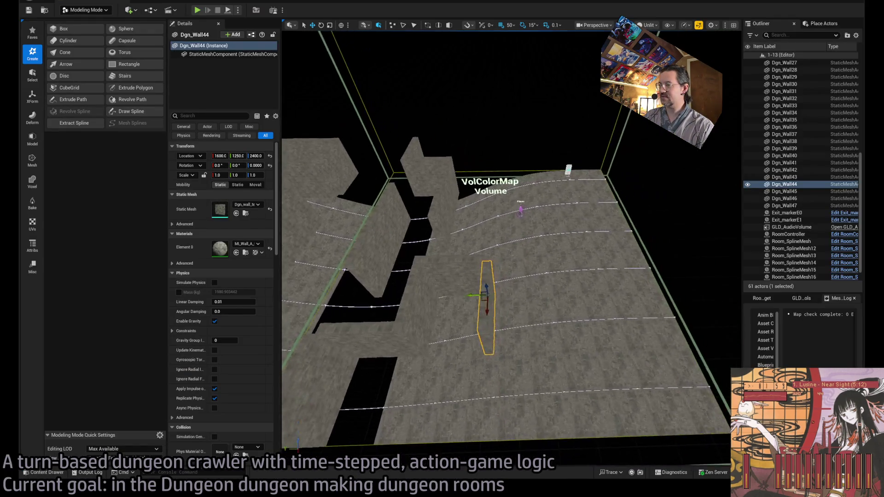
{"action": "key", "text": "alt+Tab"}
{"action": "key", "text": "alt+Tab"}
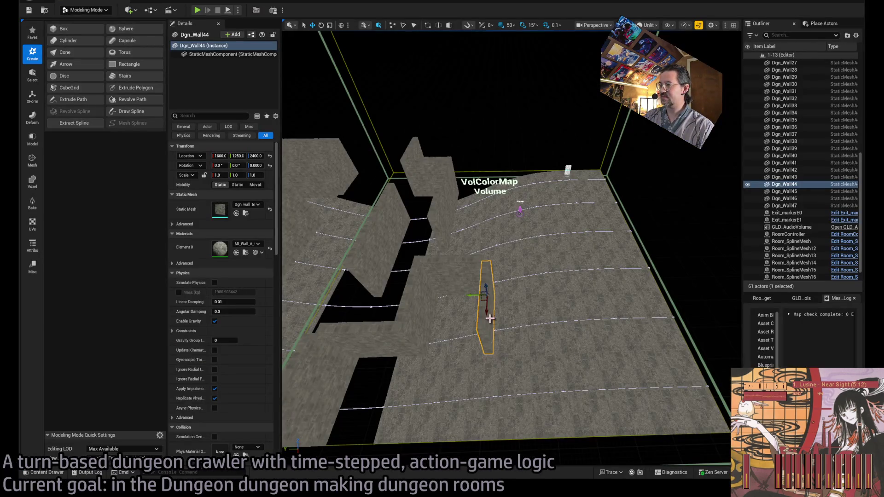
{"action": "left_click_drag", "start_coordinate": [497, 310], "coordinate": [484, 374]}
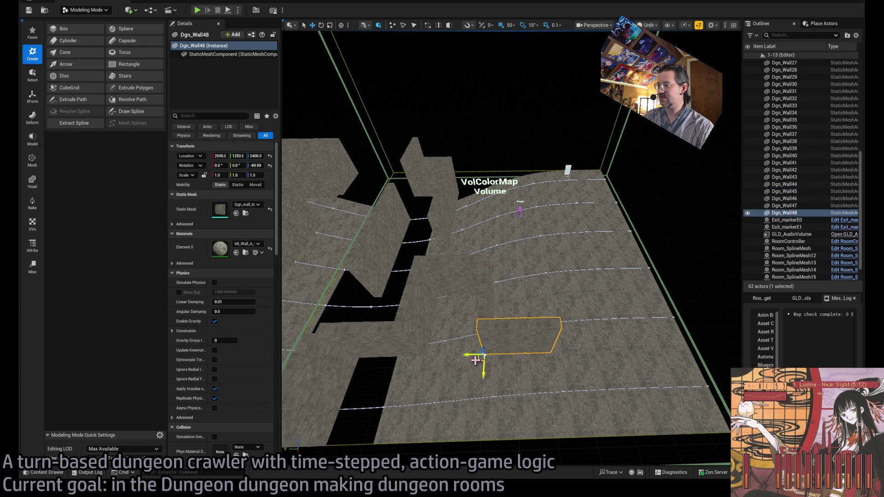
{"action": "scroll", "coordinate": [475, 361], "scroll_direction": "up", "scroll_amount": 2}
{"action": "key", "text": "alt+Tab"}
{"action": "key", "text": "alt+Tab"}
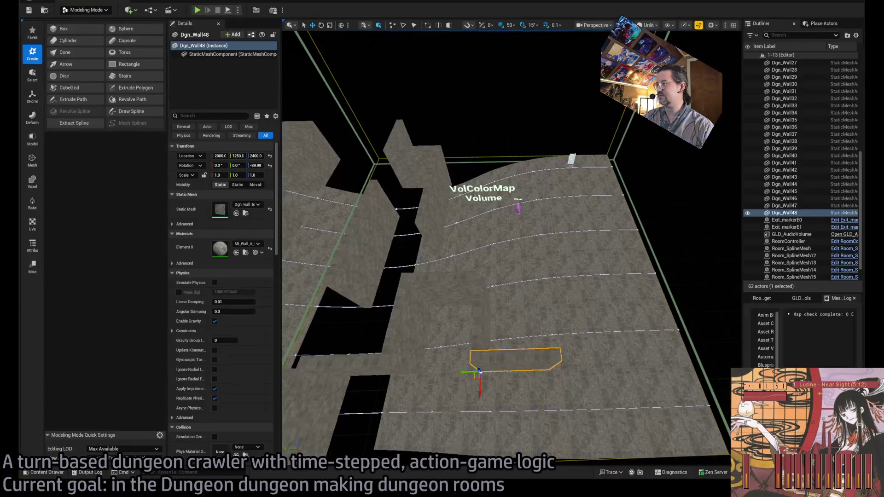
Step: Move Dgn_Wall44 to the room's near corner, copy it turned 90°, and delete the extra copy
{"action": "left_click", "coordinate": [477, 340]}
{"action": "left_click_drag", "start_coordinate": [476, 310], "coordinate": [531, 395]}
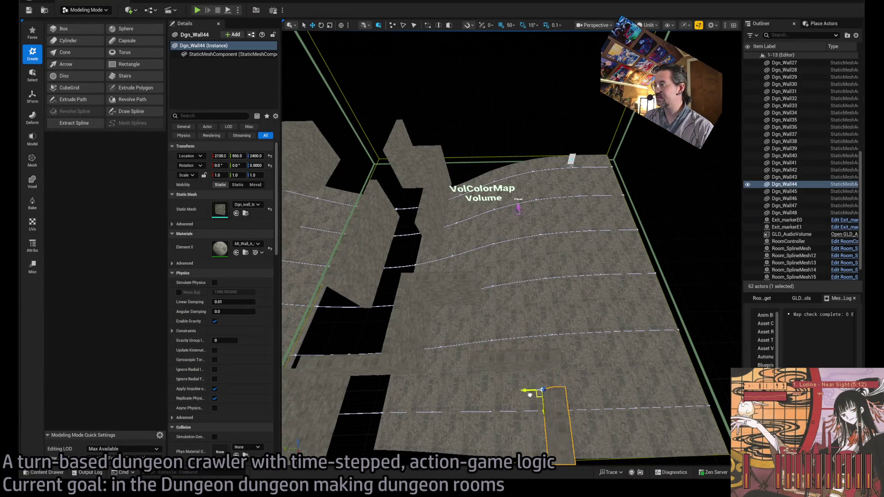
{"action": "scroll", "coordinate": [535, 365], "scroll_direction": "down", "scroll_amount": 2}
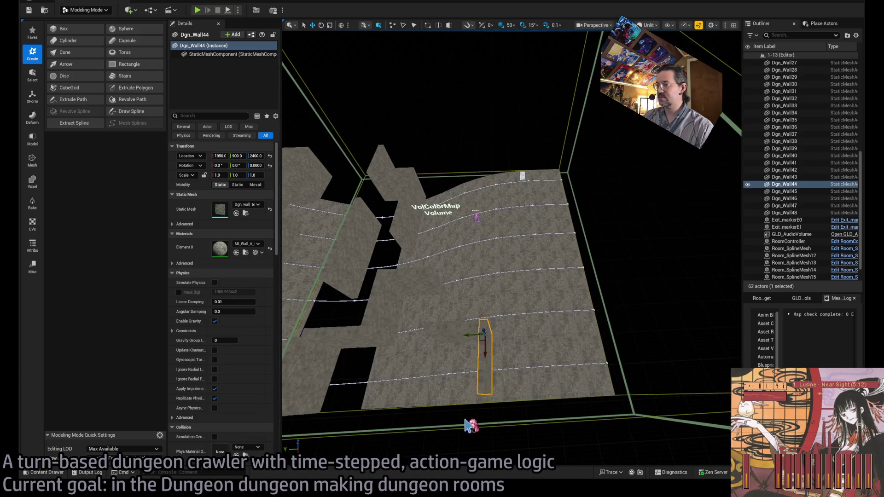
{"action": "key", "text": "e"}
{"action": "mouse_move", "coordinate": [497, 369]}
{"action": "left_mouse_down", "text": "alt"}
{"action": "mouse_move", "coordinate": [509, 346]}
{"action": "mouse_move", "coordinate": [478, 444]}
{"action": "left_mouse_up", "text": "alt"}
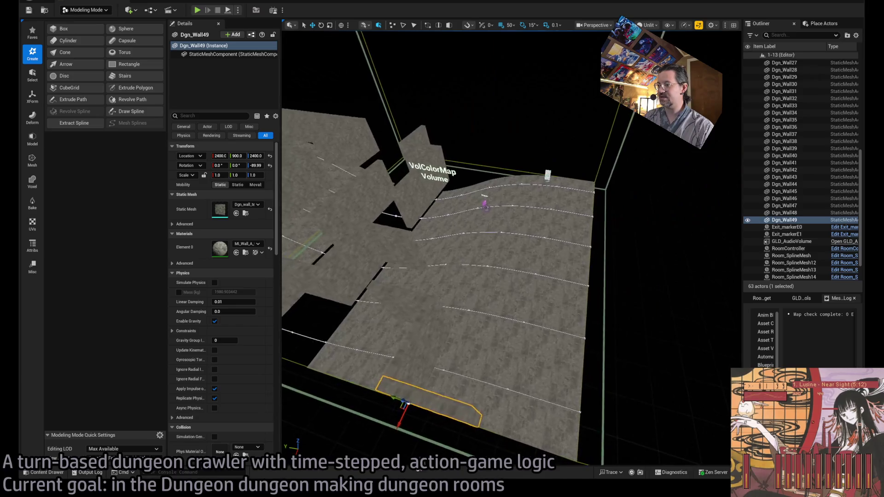
{"action": "key", "text": "alt+Tab"}
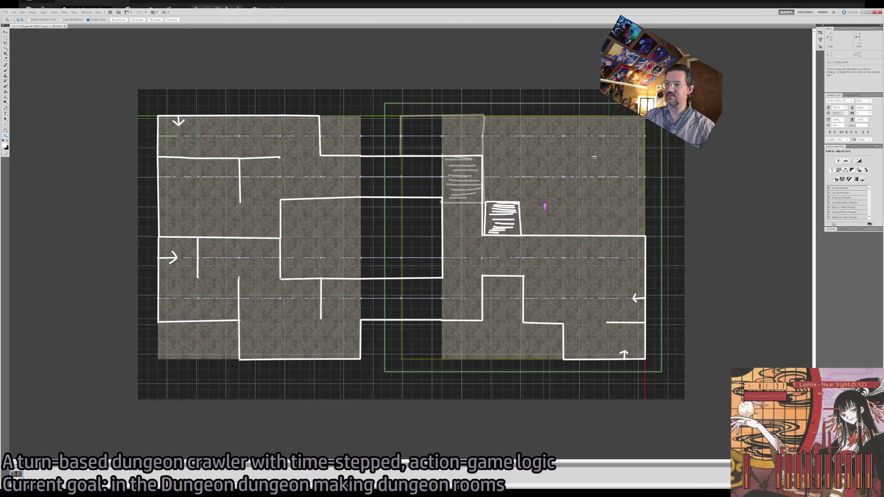
{"action": "key", "text": "alt+Tab"}
{"action": "mouse_move", "coordinate": [463, 414]}
{"action": "left_mouse_down"}
{"action": "mouse_move", "coordinate": [468, 421]}
{"action": "mouse_move", "coordinate": [409, 372]}
{"action": "mouse_move", "coordinate": [487, 366]}
{"action": "left_mouse_up"}
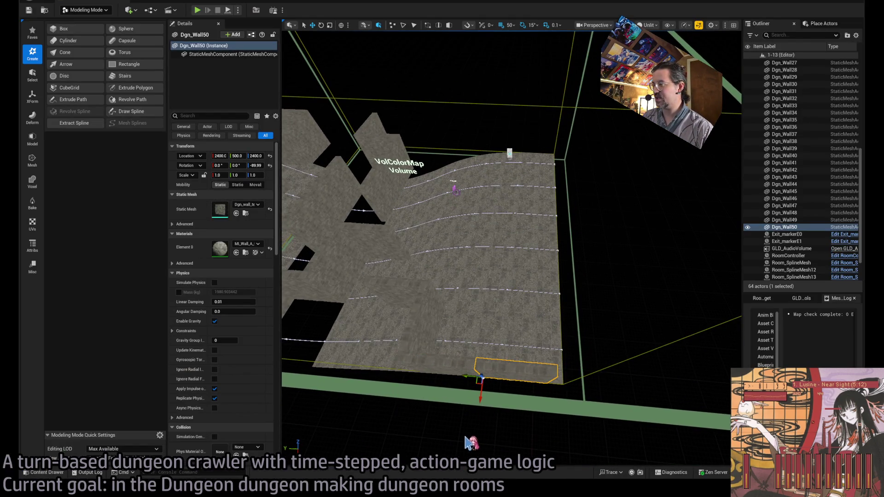
{"action": "key", "text": "alt+Tab"}
{"action": "key", "text": "alt+Tab"}
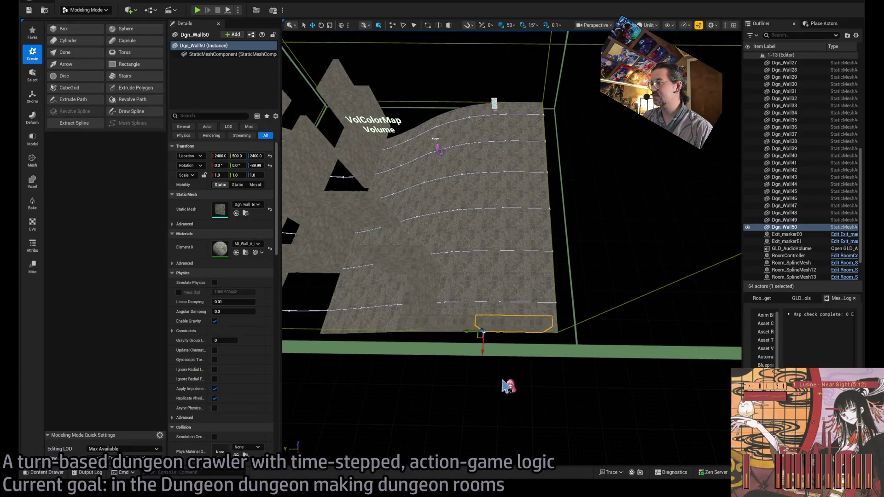
{"action": "key", "text": "Delete"}
{"action": "left_click_drag", "start_coordinate": [606, 273], "coordinate": [566, 307]}
Step: Frame both exit markers and duplicate them rotated 180°, creating Exit_markerE2 on the floor
{"action": "left_click", "coordinate": [538, 330]}
{"action": "left_click", "coordinate": [538, 331], "text": "ctrl"}
{"action": "key", "text": "f"}
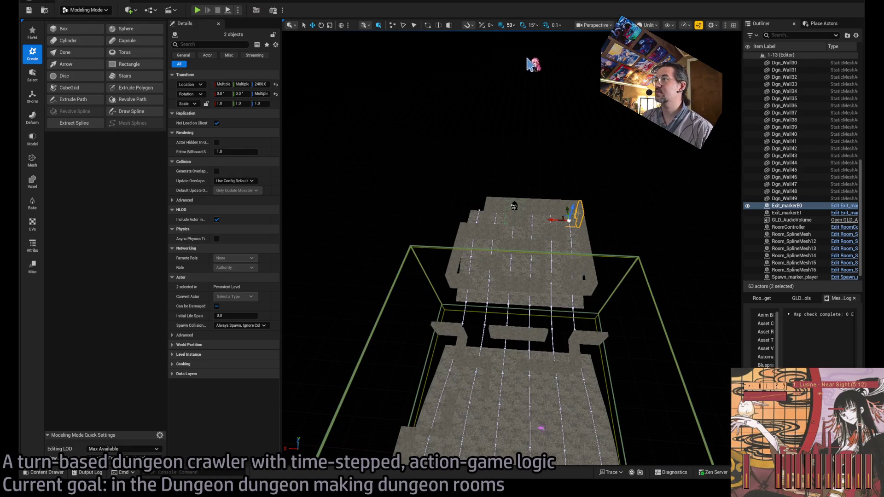
{"action": "mouse_move", "coordinate": [564, 229]}
{"action": "left_mouse_down"}
{"action": "mouse_move", "coordinate": [584, 218]}
{"action": "mouse_move", "coordinate": [597, 224]}
{"action": "mouse_move", "coordinate": [571, 240]}
{"action": "mouse_move", "coordinate": [572, 250]}
{"action": "mouse_move", "coordinate": [613, 241]}
{"action": "left_mouse_up"}
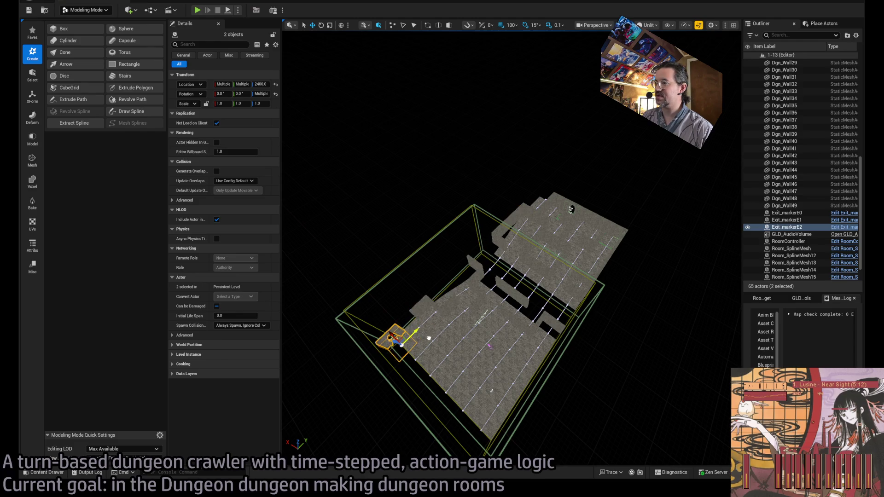
{"action": "mouse_move", "coordinate": [415, 327]}
{"action": "left_mouse_down"}
{"action": "mouse_move", "coordinate": [456, 313]}
{"action": "mouse_move", "coordinate": [467, 336]}
{"action": "mouse_move", "coordinate": [556, 291]}
{"action": "left_mouse_up"}
{"action": "left_click", "coordinate": [552, 258]}
Step: Begin selecting the corridor walls, including Dgn_Wall44 and Dgn_Wall48
{"action": "left_click", "coordinate": [564, 280], "text": "ctrl"}
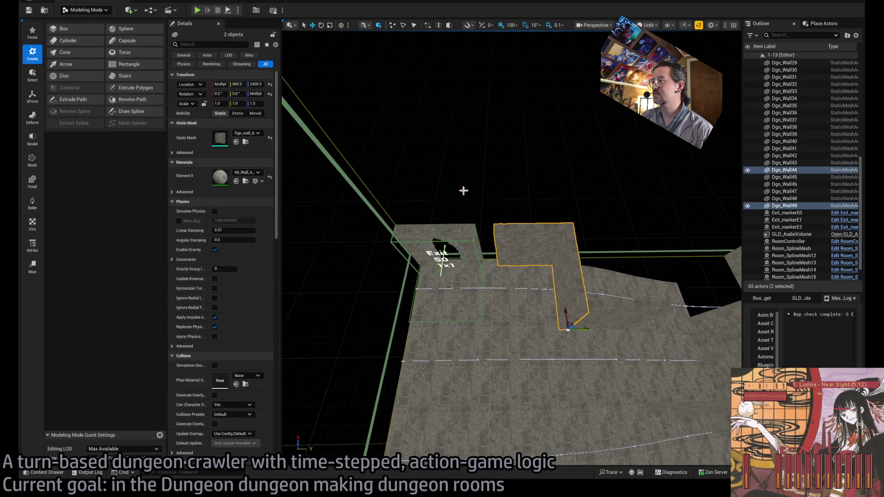
{"action": "left_click", "coordinate": [626, 311], "text": "ctrl"}
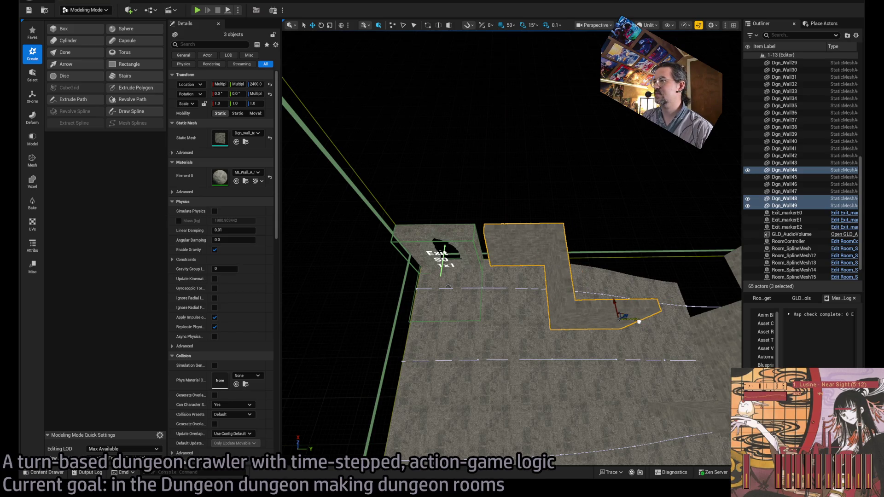
{"action": "scroll", "coordinate": [628, 310], "scroll_direction": "up", "scroll_amount": 5}
{"action": "scroll", "coordinate": [628, 310], "scroll_direction": "down", "scroll_amount": 6}
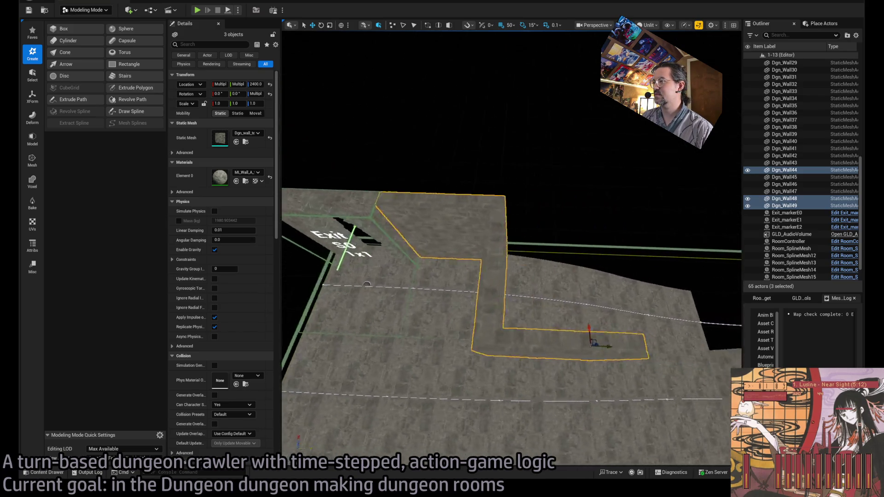
{"action": "scroll", "coordinate": [554, 273], "scroll_direction": "up", "scroll_amount": 3}
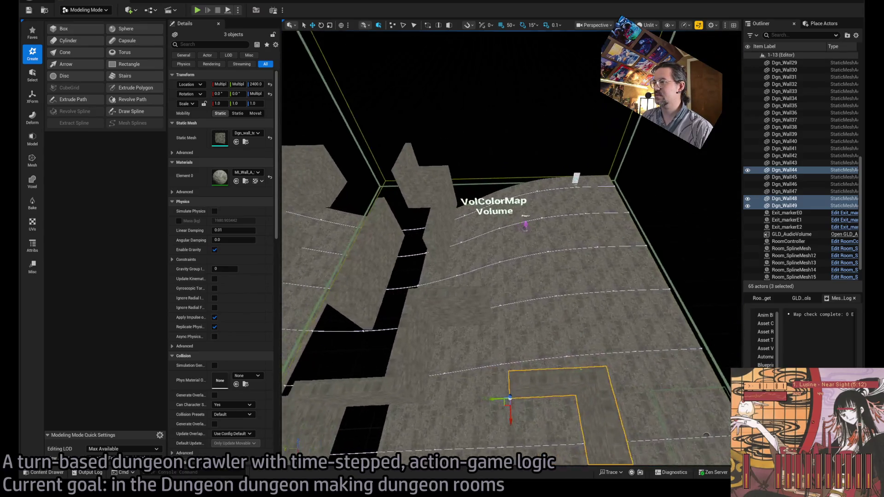
{"action": "left_click_drag", "start_coordinate": [479, 323], "coordinate": [456, 317]}
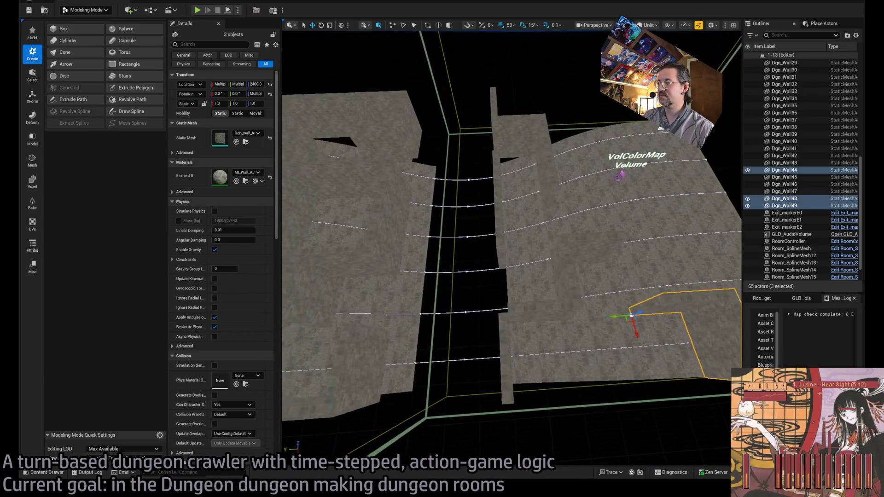
{"action": "left_click", "coordinate": [505, 355]}
{"action": "left_click", "coordinate": [505, 203], "text": "ctrl"}
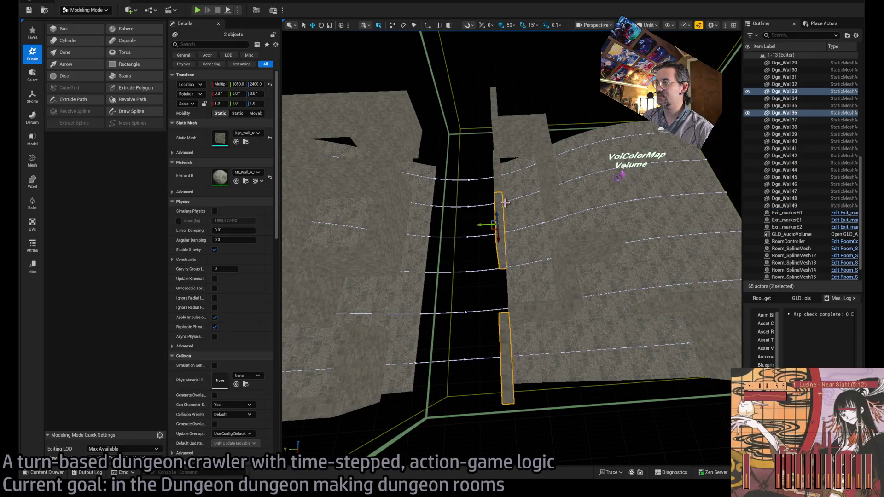
{"action": "left_click", "coordinate": [499, 173], "text": "ctrl"}
{"action": "left_click_drag", "start_coordinate": [500, 173], "coordinate": [479, 175]}
Step: Add Dgn_Wall41–43 and the remaining corridor walls, shift all ten sideways, and compare with the sketch
{"action": "left_click", "coordinate": [507, 126], "text": "ctrl"}
{"action": "left_click", "coordinate": [532, 155], "text": "ctrl"}
{"action": "left_click", "coordinate": [534, 194], "text": "ctrl"}
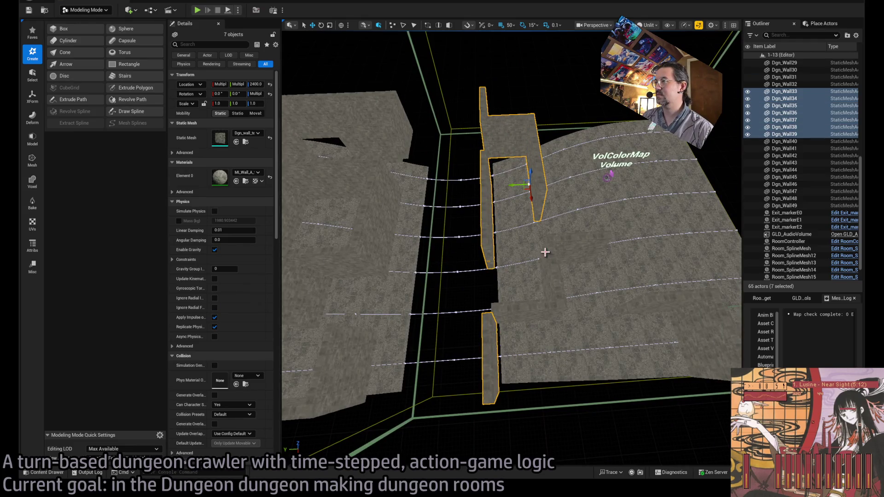
{"action": "left_click", "coordinate": [549, 255], "text": "ctrl"}
{"action": "left_click", "coordinate": [579, 244], "text": "ctrl"}
{"action": "left_click", "coordinate": [533, 312], "text": "ctrl"}
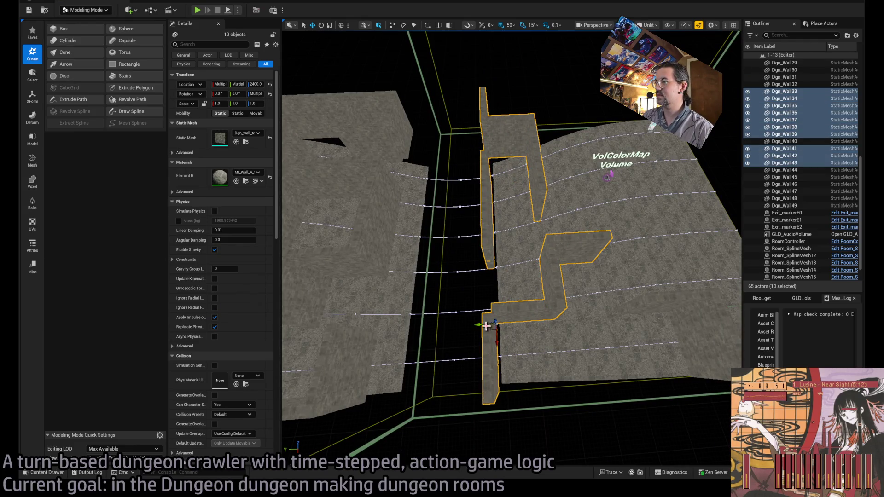
{"action": "left_click_drag", "start_coordinate": [486, 326], "coordinate": [495, 324]}
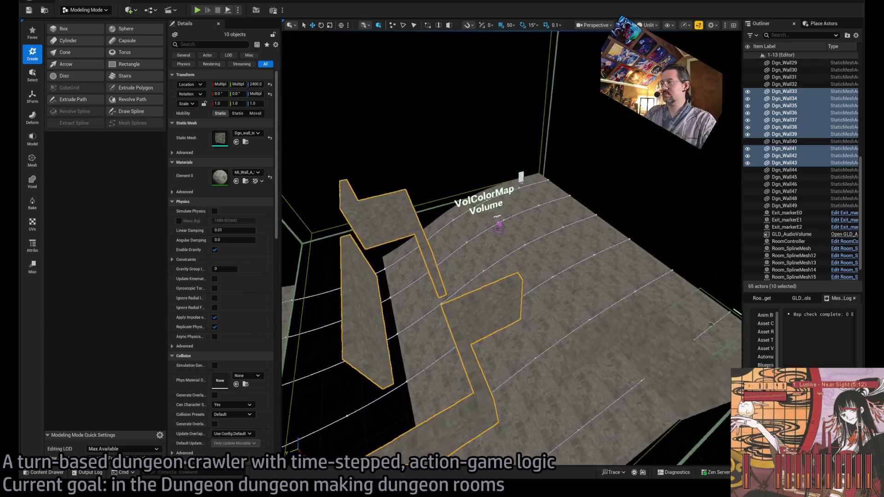
{"action": "key", "text": "alt+Tab"}
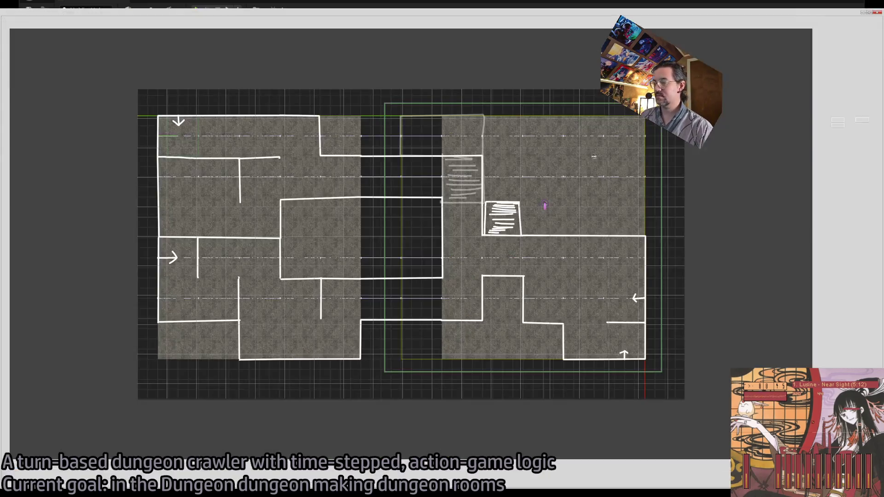
Step: Duplicate Dgn_Wall41 beside itself as Dgn_Wall50 and check it against the floor-plan sketch
{"action": "key", "text": "alt+Tab"}
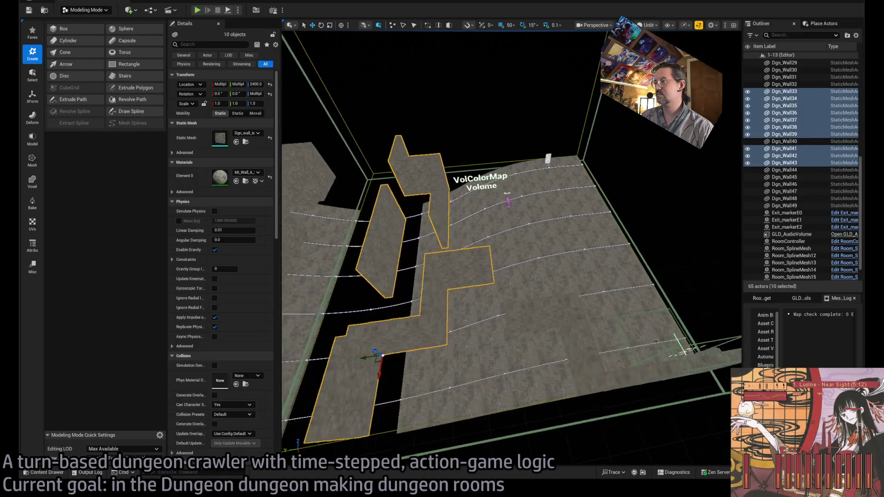
{"action": "left_click", "coordinate": [466, 297]}
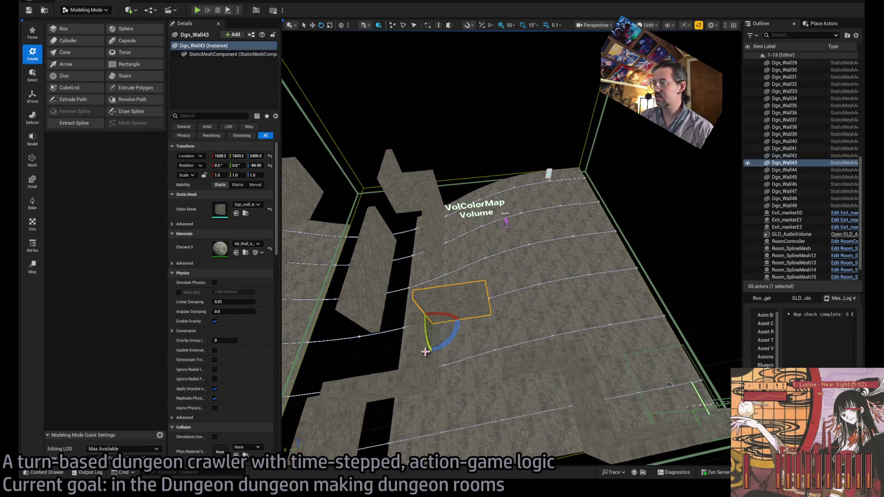
{"action": "key", "text": "w"}
{"action": "left_click", "coordinate": [423, 356]}
{"action": "left_click_drag", "start_coordinate": [419, 327], "coordinate": [494, 323]}
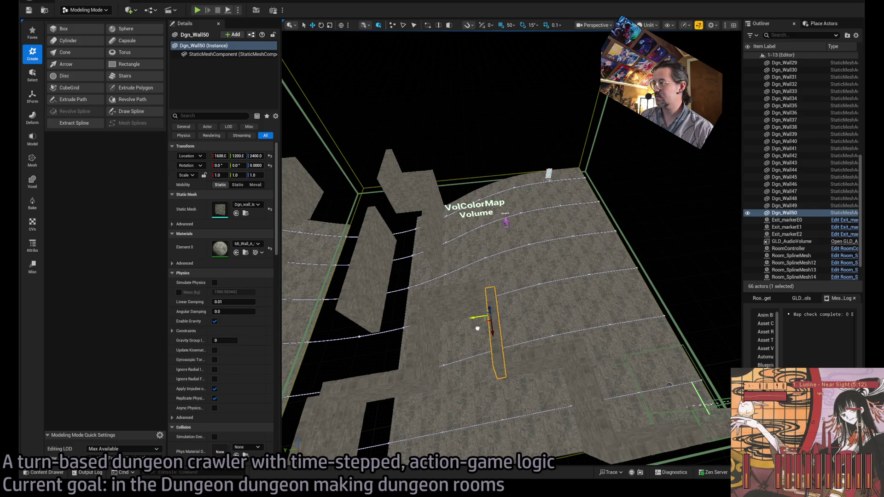
{"action": "key", "text": "alt+Tab"}
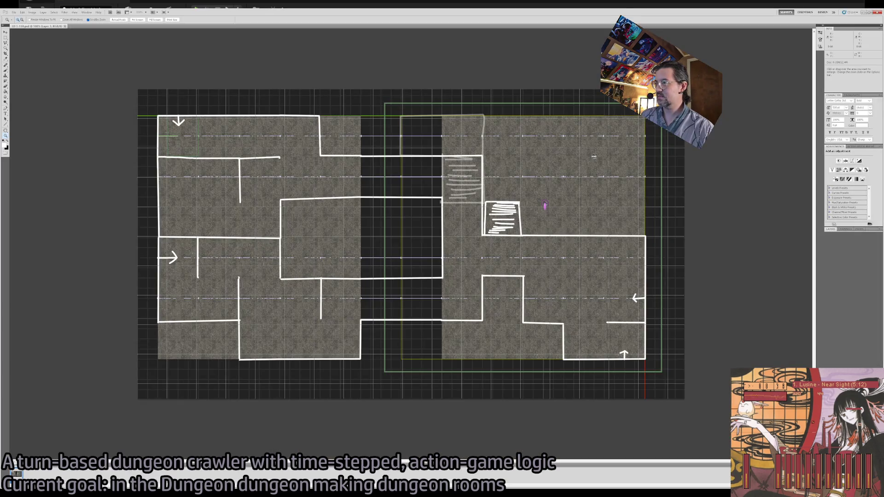
{"action": "key", "text": "alt+Tab"}
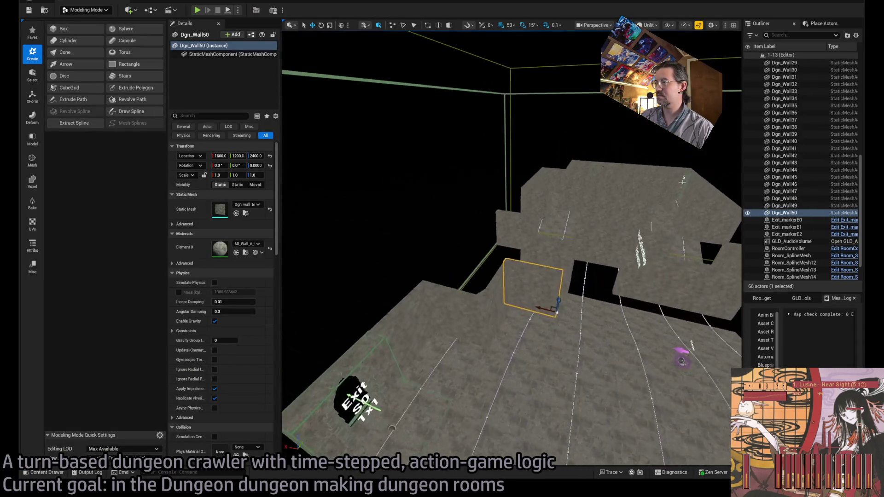
Step: Fly the camera over the dungeon room, repeatedly comparing it with the floor-plan sketch
{"action": "key", "text": "w"}
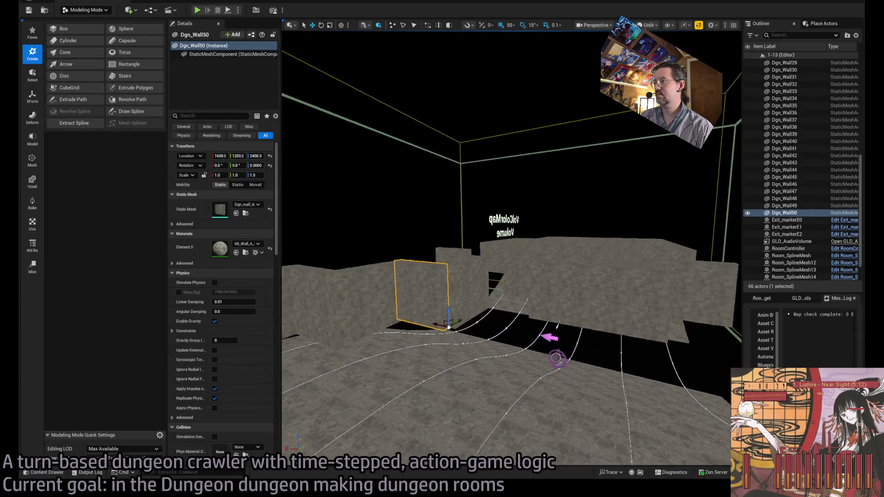
{"action": "key", "text": "e"}
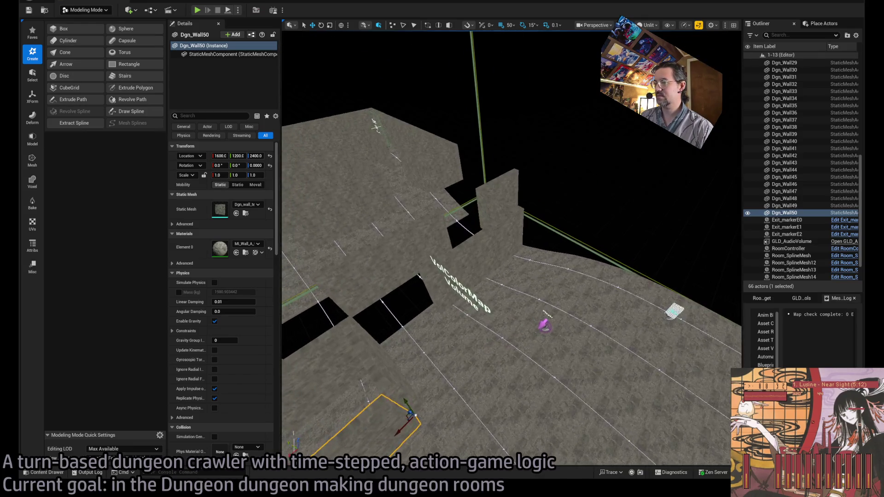
{"action": "key", "text": "alt+Tab"}
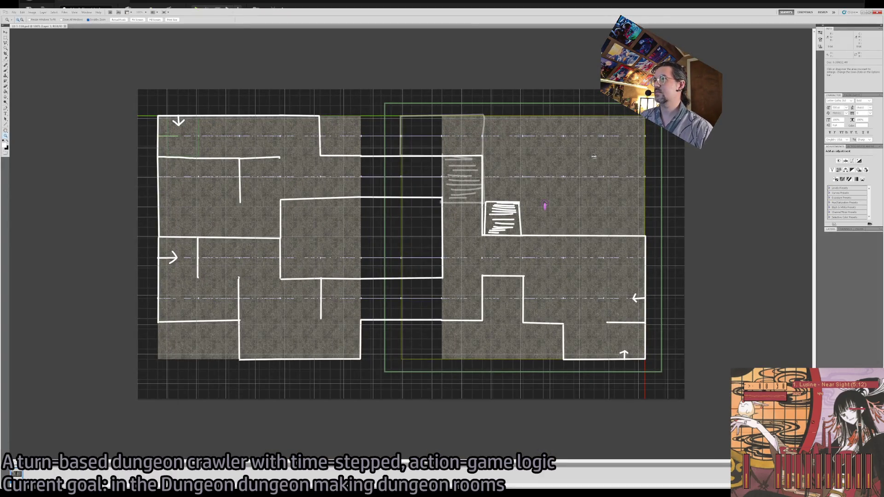
{"action": "key", "text": "alt+Tab"}
{"action": "key", "text": "w"}
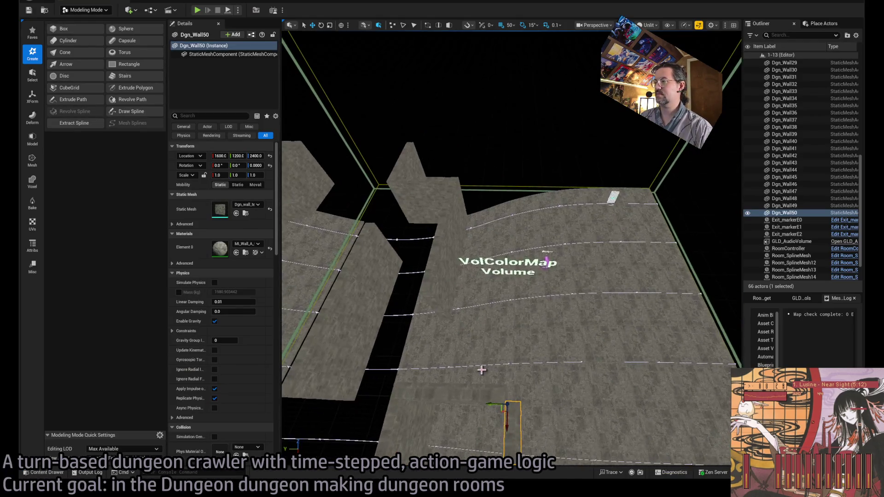
{"action": "key", "text": "alt+Tab"}
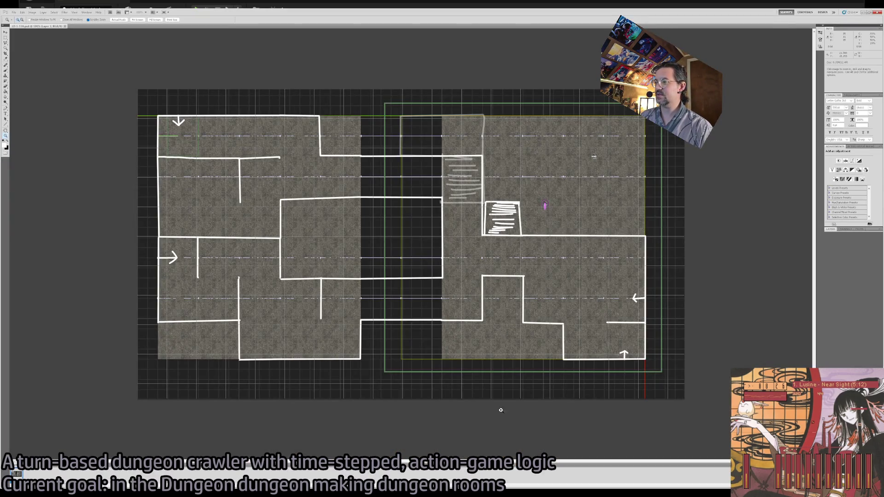
{"action": "key", "text": "alt+Tab"}
{"action": "left_click", "coordinate": [462, 318]}
Step: Add a 90°-rotated wall copy on a tile edge, plus two more copies, with grid snap 50
{"action": "left_click_drag", "start_coordinate": [465, 281], "coordinate": [447, 286], "text": "alt"}
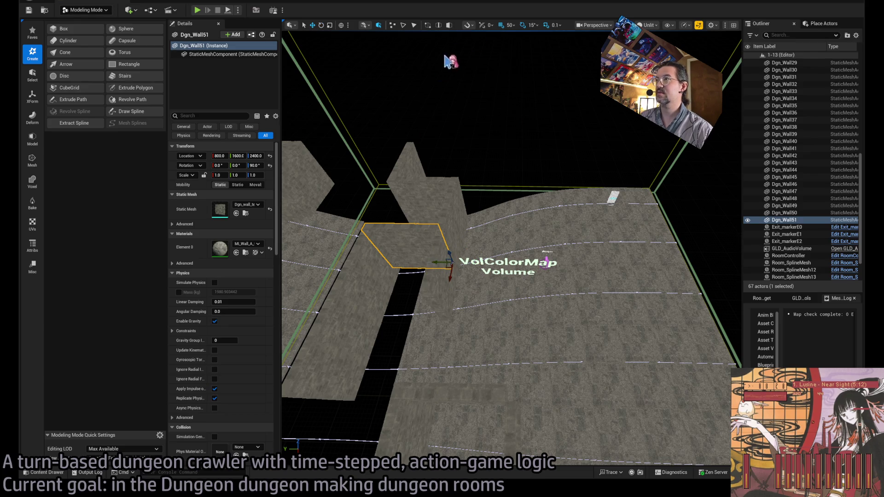
{"action": "mouse_move", "coordinate": [446, 267]}
{"action": "left_mouse_down"}
{"action": "mouse_move", "coordinate": [525, 346]}
{"action": "mouse_move", "coordinate": [503, 309]}
{"action": "mouse_move", "coordinate": [502, 325]}
{"action": "mouse_move", "coordinate": [576, 323]}
{"action": "mouse_move", "coordinate": [560, 325]}
{"action": "mouse_move", "coordinate": [485, 385]}
{"action": "left_mouse_up"}
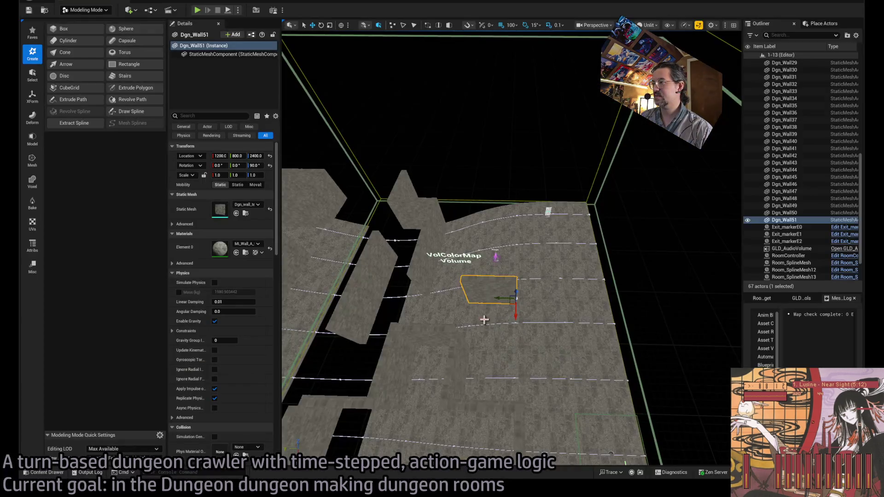
{"action": "mouse_move", "coordinate": [499, 298]}
{"action": "left_mouse_down"}
{"action": "mouse_move", "coordinate": [606, 302]}
{"action": "mouse_move", "coordinate": [569, 280]}
{"action": "mouse_move", "coordinate": [522, 220]}
{"action": "mouse_move", "coordinate": [516, 235]}
{"action": "mouse_move", "coordinate": [525, 244]}
{"action": "left_mouse_up"}
{"action": "key", "text": "e"}
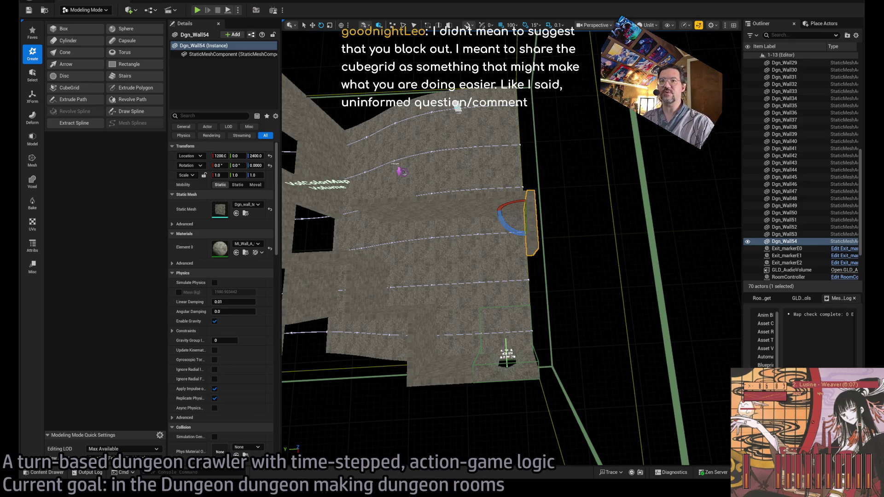
{"action": "mouse_move", "coordinate": [457, 107]}
{"action": "left_mouse_down"}
{"action": "mouse_move", "coordinate": [449, 85]}
{"action": "mouse_move", "coordinate": [461, 74]}
{"action": "left_mouse_up"}
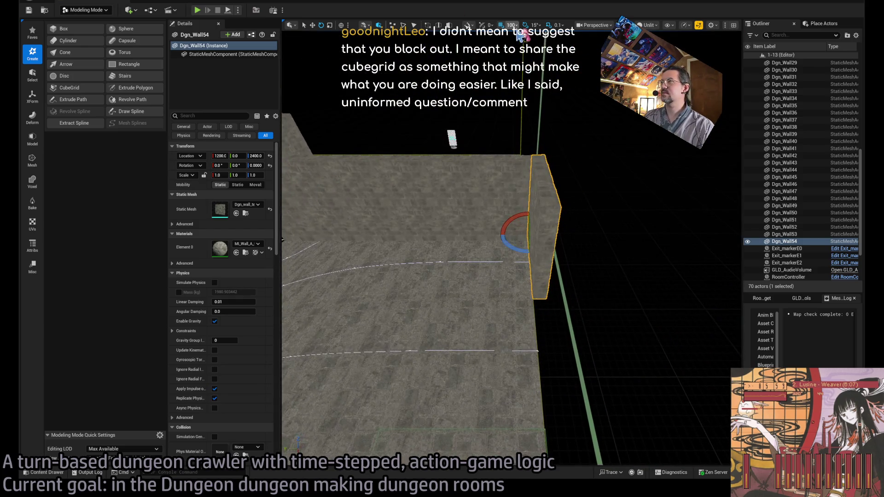
{"action": "key", "text": "w"}
{"action": "key", "text": "bracketleft"}
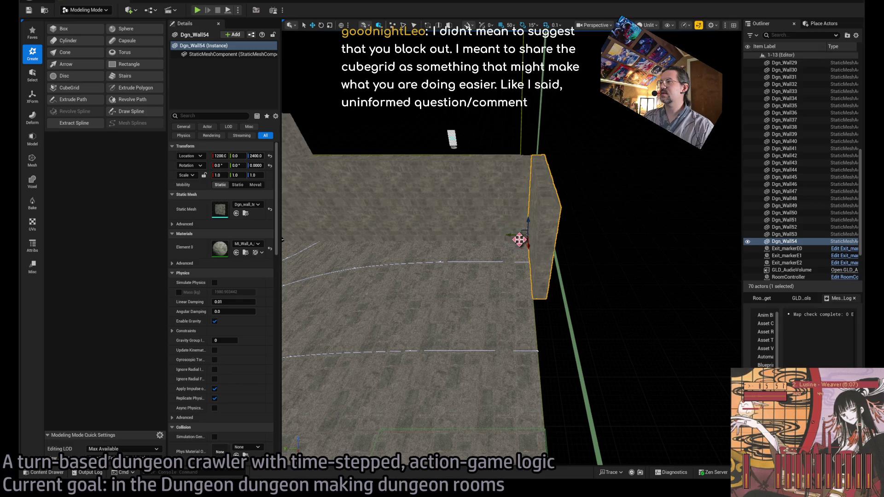
Step: Inspect the new walls from above and open Dgn_Wall51's brick mesh in the static mesh editor
{"action": "mouse_move", "coordinate": [505, 235]}
{"action": "left_mouse_down"}
{"action": "mouse_move", "coordinate": [375, 308]}
{"action": "mouse_move", "coordinate": [558, 301]}
{"action": "left_mouse_up"}
{"action": "mouse_move", "coordinate": [598, 328]}
{"action": "left_mouse_down"}
{"action": "mouse_move", "coordinate": [532, 385]}
{"action": "mouse_move", "coordinate": [352, 158]}
{"action": "mouse_move", "coordinate": [359, 175]}
{"action": "mouse_move", "coordinate": [369, 166]}
{"action": "mouse_move", "coordinate": [405, 185]}
{"action": "left_mouse_up"}
{"action": "mouse_move", "coordinate": [506, 286]}
{"action": "left_mouse_down"}
{"action": "mouse_move", "coordinate": [527, 302]}
{"action": "mouse_move", "coordinate": [492, 303]}
{"action": "mouse_move", "coordinate": [551, 267]}
{"action": "mouse_move", "coordinate": [547, 218]}
{"action": "mouse_move", "coordinate": [551, 302]}
{"action": "left_mouse_up"}
{"action": "left_click", "coordinate": [551, 267]}
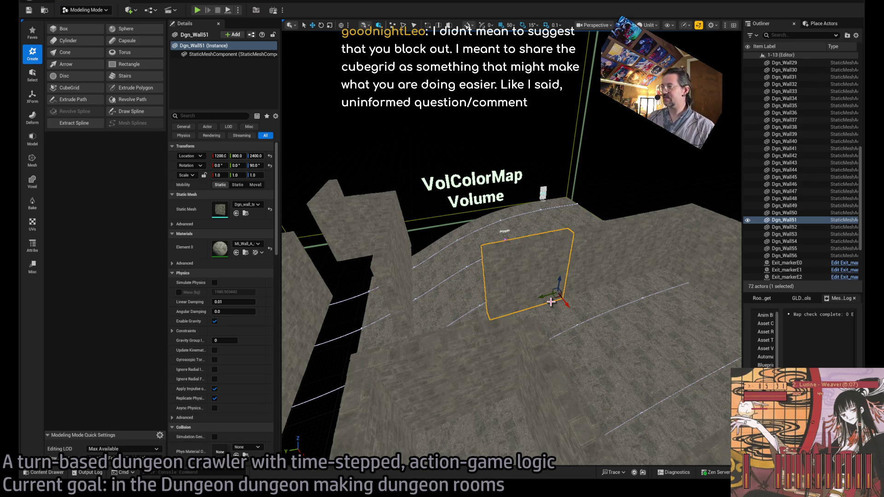
{"action": "mouse_move", "coordinate": [551, 302]}
{"action": "left_mouse_down"}
{"action": "mouse_move", "coordinate": [514, 295]}
{"action": "mouse_move", "coordinate": [477, 311]}
{"action": "mouse_move", "coordinate": [470, 302]}
{"action": "left_mouse_up"}
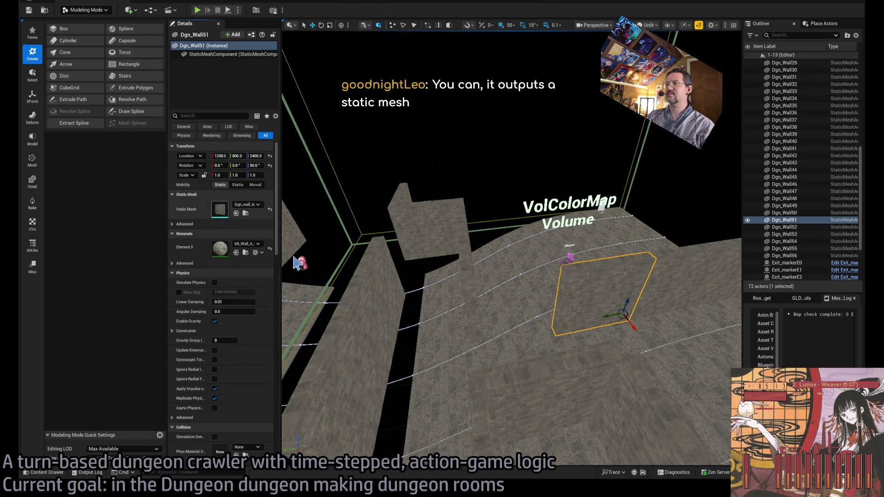
{"action": "key", "text": "ctrl+e"}
{"action": "mouse_move", "coordinate": [302, 283]}
{"action": "left_mouse_down"}
{"action": "mouse_move", "coordinate": [378, 286]}
{"action": "mouse_move", "coordinate": [423, 239]}
{"action": "left_mouse_up"}
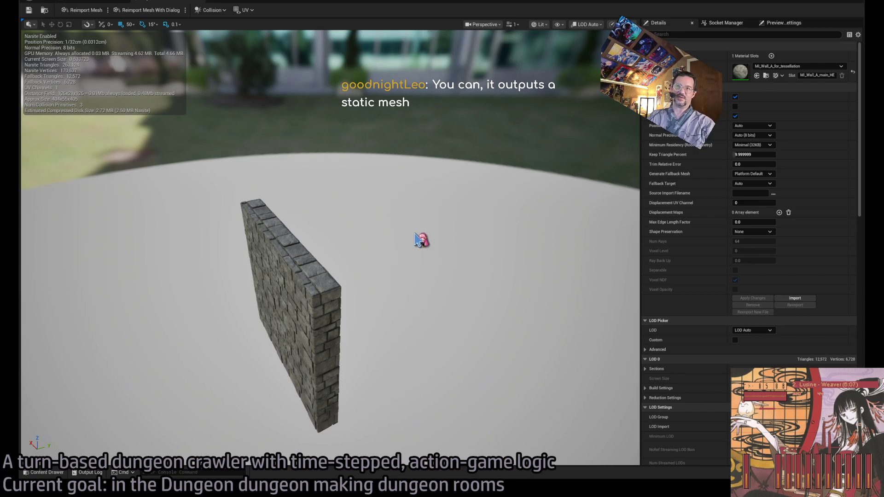
{"action": "mouse_move", "coordinate": [346, 262]}
{"action": "left_mouse_down"}
{"action": "mouse_move", "coordinate": [329, 255]}
{"action": "mouse_move", "coordinate": [335, 263]}
{"action": "left_mouse_up"}
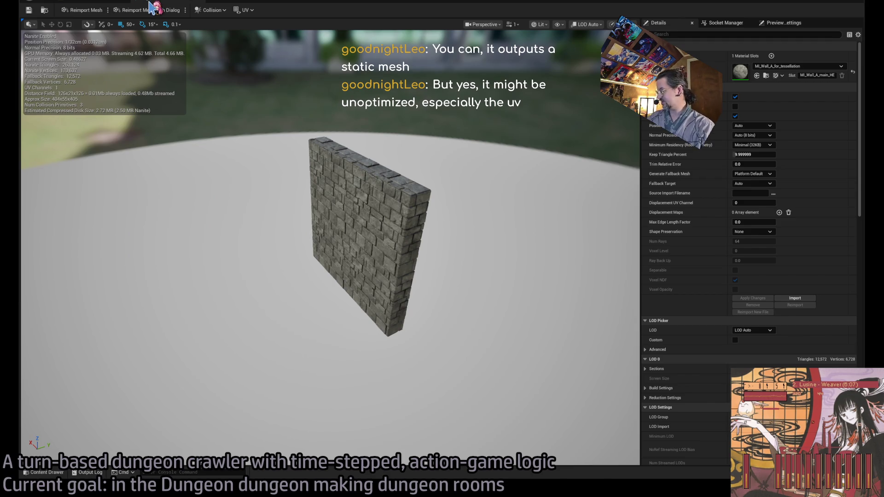
{"action": "left_click", "coordinate": [166, 2]}
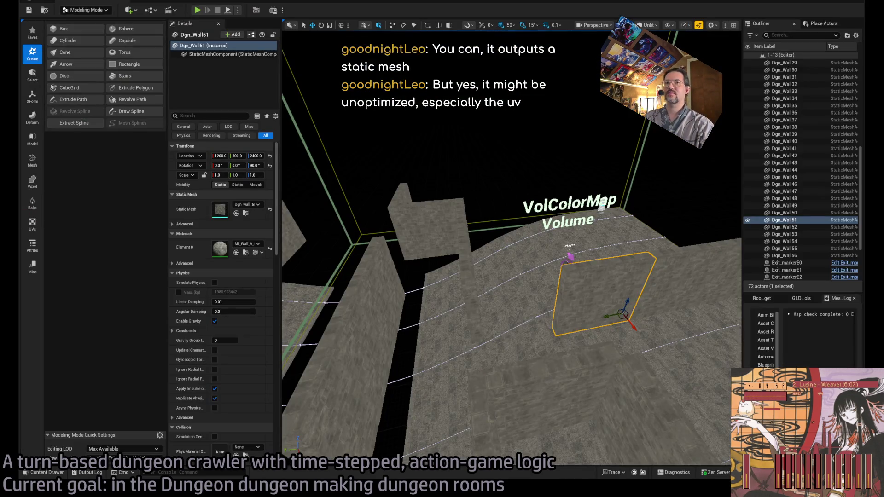
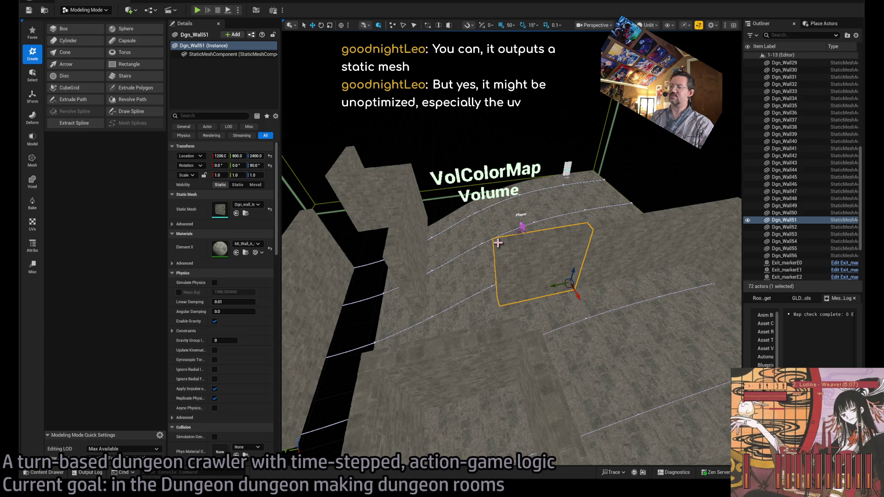
Step: Inspect Dgn_Wall51 with the rotate gizmo, then select Dgn_Wall53 and return to the move gizmo
{"action": "key", "text": "e"}
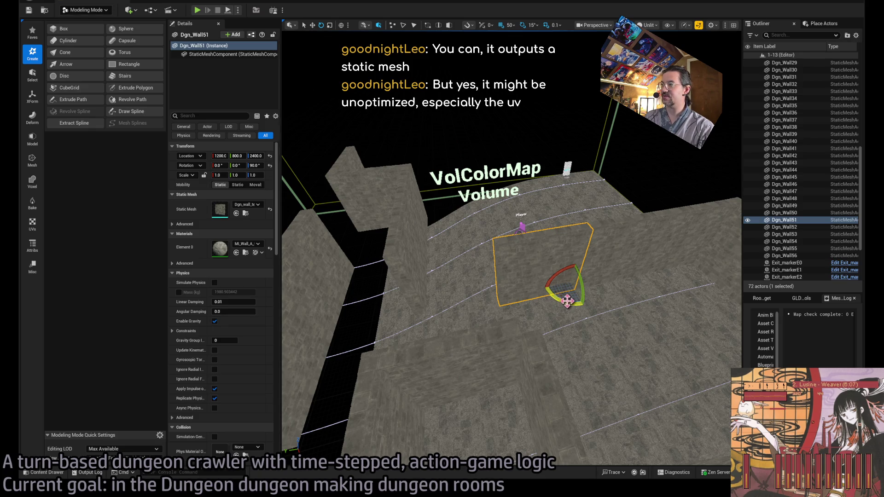
{"action": "mouse_move", "coordinate": [511, 249]}
{"action": "left_mouse_down"}
{"action": "mouse_move", "coordinate": [502, 248]}
{"action": "mouse_move", "coordinate": [534, 242]}
{"action": "mouse_move", "coordinate": [497, 246]}
{"action": "mouse_move", "coordinate": [569, 240]}
{"action": "left_mouse_up"}
{"action": "left_click", "coordinate": [568, 241]}
{"action": "key", "text": "w"}
Step: Select Dgn_Wall56 and extend the Outliner selection up to Dgn_Wall, 56 walls in all
{"action": "left_click_drag", "start_coordinate": [480, 259], "coordinate": [472, 261]}
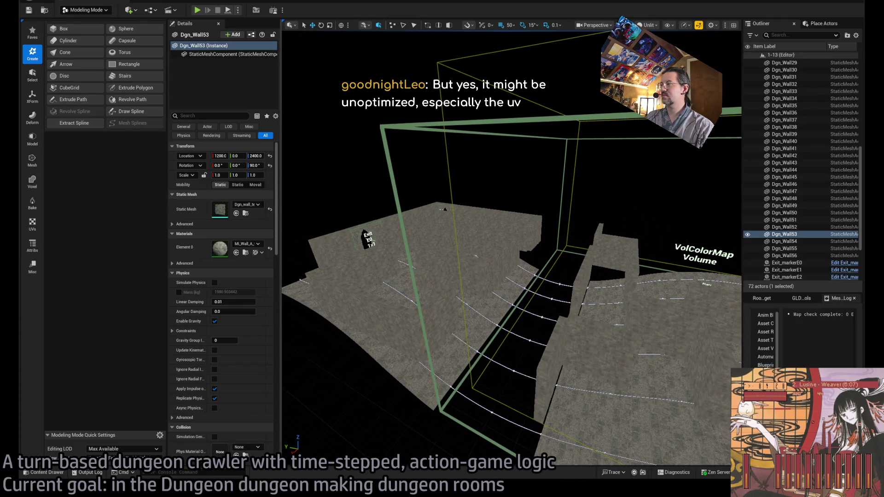
{"action": "left_click", "coordinate": [491, 258]}
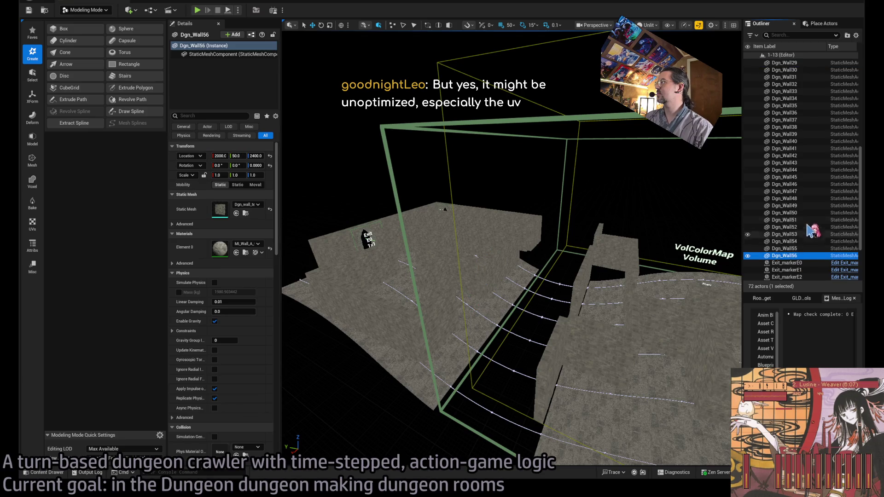
{"action": "scroll", "coordinate": [812, 230], "scroll_direction": "up", "scroll_amount": 10}
{"action": "left_click", "coordinate": [783, 84], "text": "shift"}
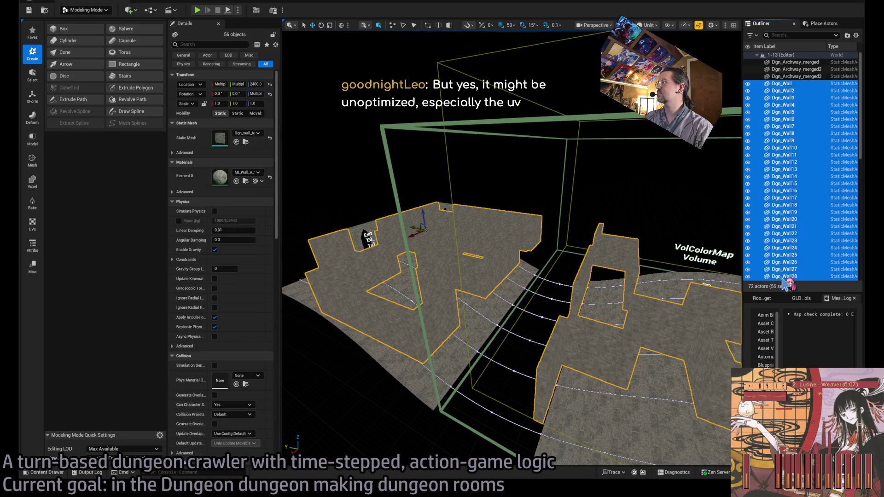
Step: Show the Room tools panel and reselect Dgn_Wall through Dgn_Wall56 in the Outliner
{"action": "left_click", "coordinate": [761, 298]}
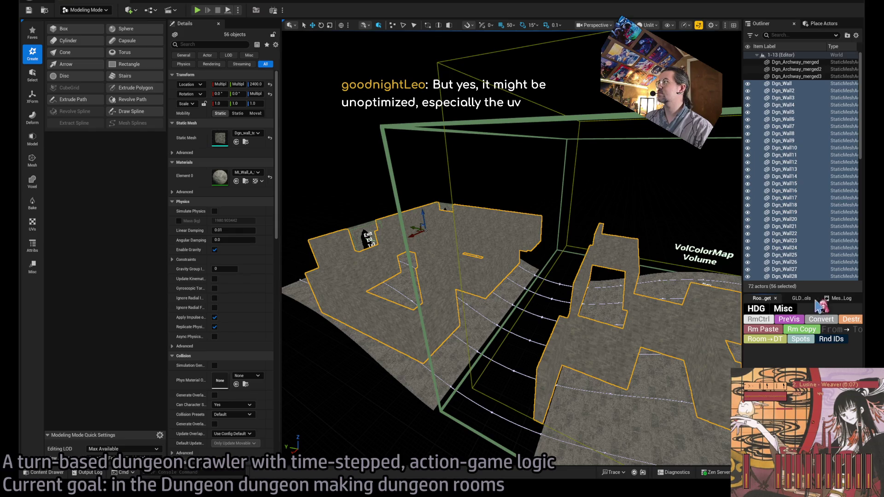
{"action": "left_click", "coordinate": [806, 62], "text": "shift"}
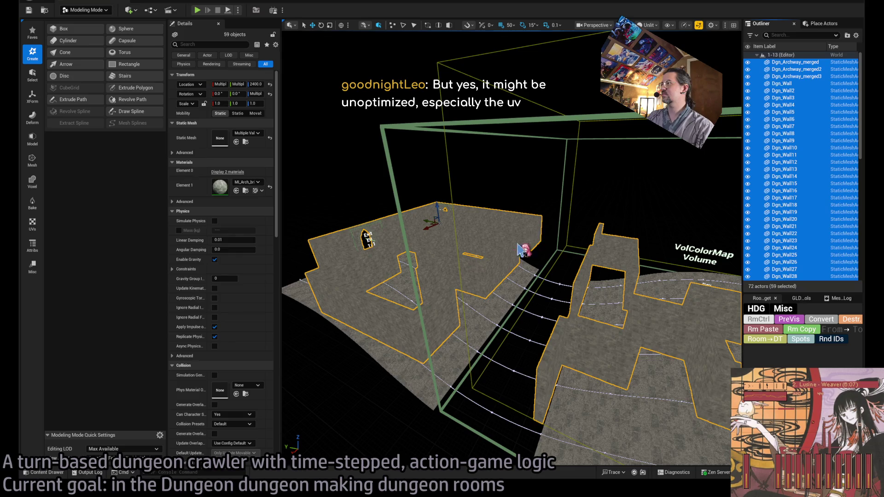
{"action": "left_click", "coordinate": [783, 83]}
{"action": "scroll", "coordinate": [790, 194], "scroll_direction": "down", "scroll_amount": 10}
{"action": "scroll", "coordinate": [792, 216], "scroll_direction": "down", "scroll_amount": 2}
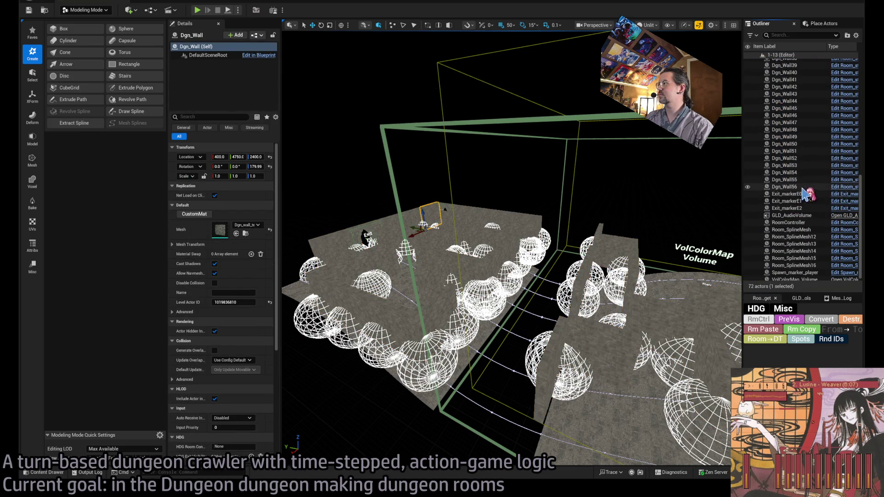
{"action": "left_click", "coordinate": [792, 187], "text": "shift"}
Step: Frame the walls and Alt-drag a duplicate set, Dgn_Wall57–Dgn_Wall112, to height 2000
{"action": "key", "text": "f"}
{"action": "mouse_move", "coordinate": [654, 249]}
{"action": "left_mouse_down"}
{"action": "mouse_move", "coordinate": [654, 235]}
{"action": "mouse_move", "coordinate": [661, 256]}
{"action": "mouse_move", "coordinate": [617, 257]}
{"action": "mouse_move", "coordinate": [612, 239]}
{"action": "mouse_move", "coordinate": [612, 262]}
{"action": "mouse_move", "coordinate": [613, 228]}
{"action": "mouse_move", "coordinate": [613, 254]}
{"action": "left_mouse_up"}
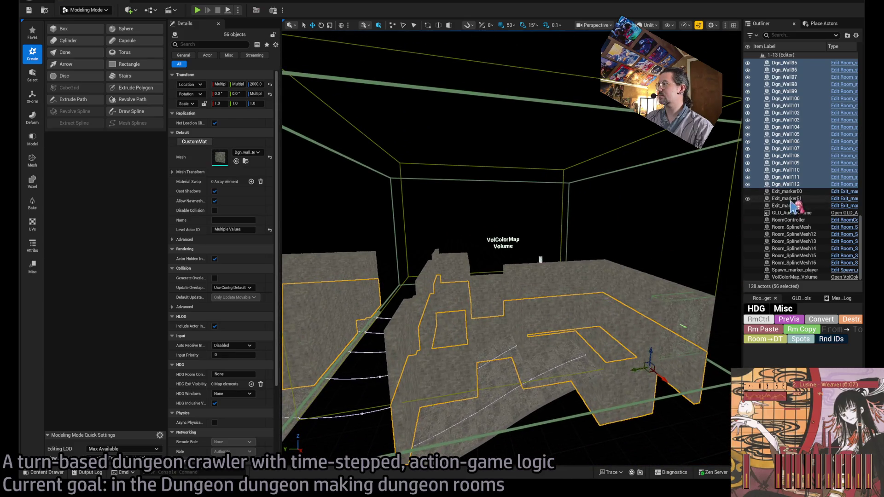
{"action": "scroll", "coordinate": [793, 206], "scroll_direction": "up", "scroll_amount": 15}
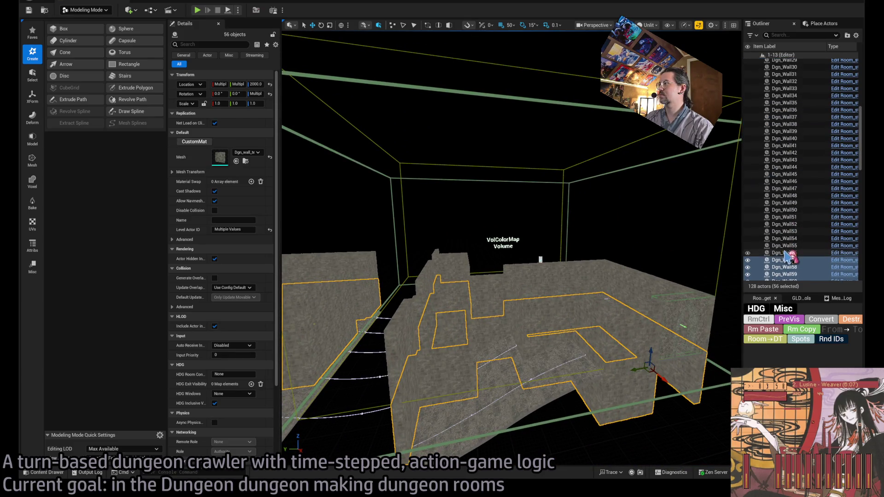
Step: Select Dgn_Wall through Dgn_Wall56 in the Outliner and frame them in the viewport
{"action": "left_click", "coordinate": [788, 255]}
{"action": "scroll", "coordinate": [795, 251], "scroll_direction": "up", "scroll_amount": 10}
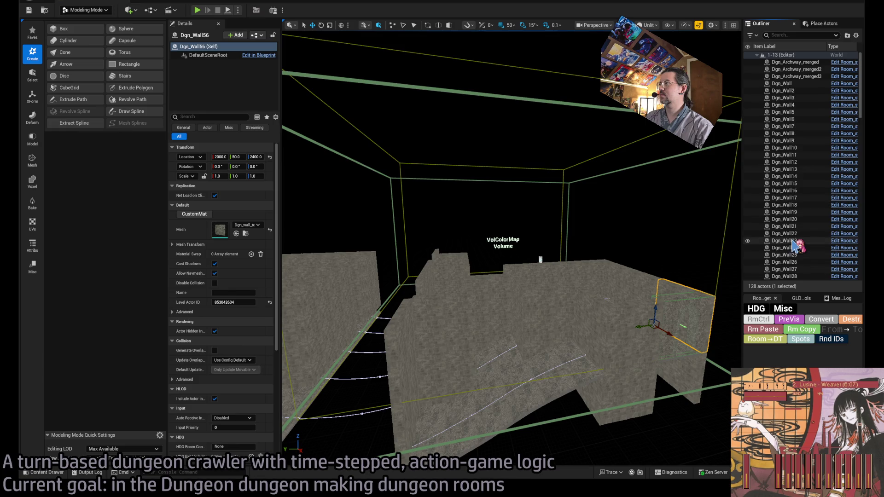
{"action": "left_click", "coordinate": [782, 83], "text": "shift"}
{"action": "key", "text": "f"}
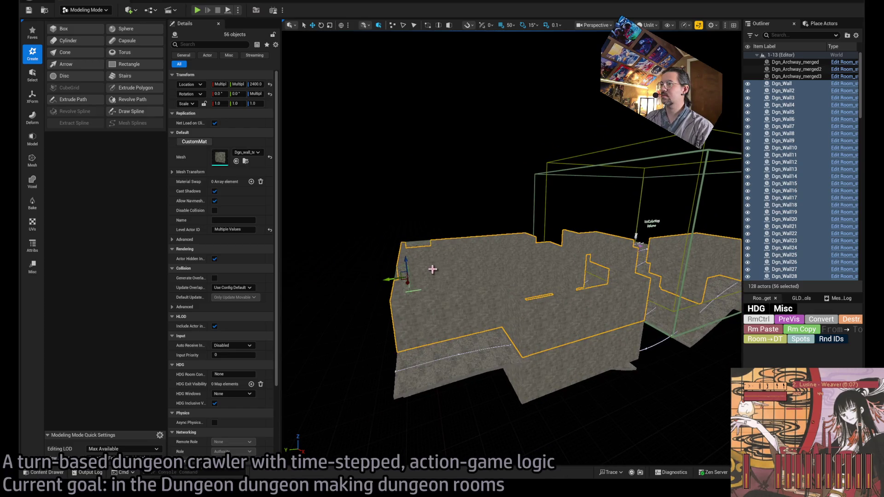
Step: Alt-drag a third wall tier, Dgn_Wall113–168, up to height 2800 and look it over
{"action": "left_click_drag", "start_coordinate": [407, 267], "coordinate": [410, 244]}
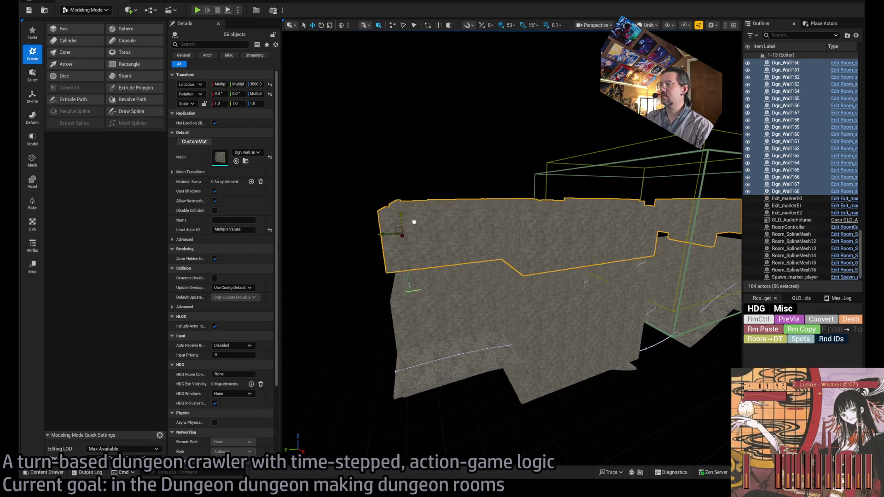
{"action": "scroll", "coordinate": [418, 237], "scroll_direction": "up", "scroll_amount": 15}
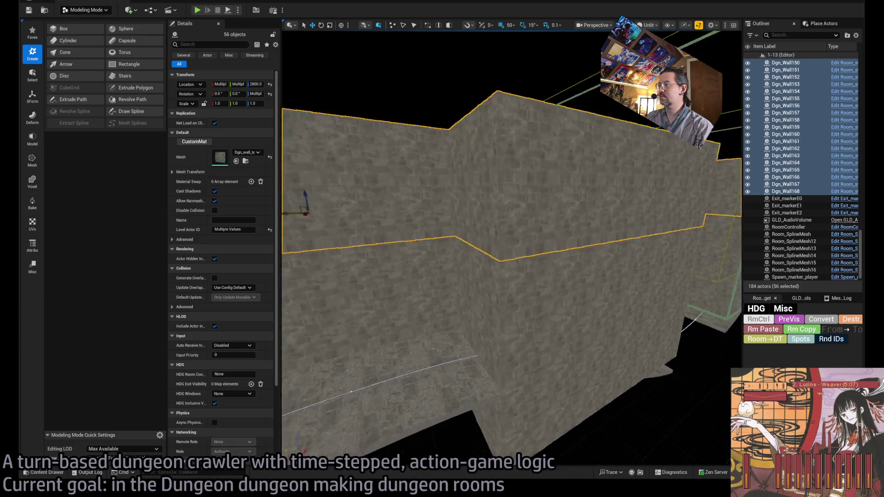
{"action": "scroll", "coordinate": [511, 249], "scroll_direction": "up", "scroll_amount": 10}
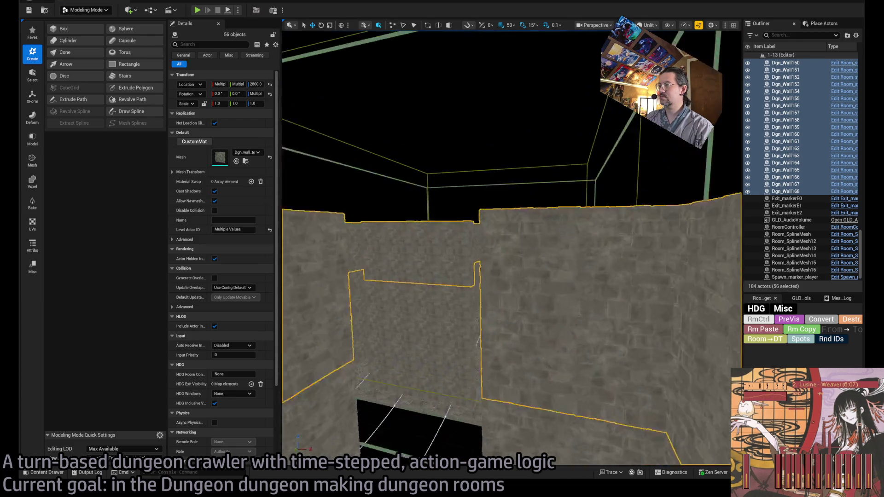
{"action": "scroll", "coordinate": [511, 249], "scroll_direction": "up", "scroll_amount": 10}
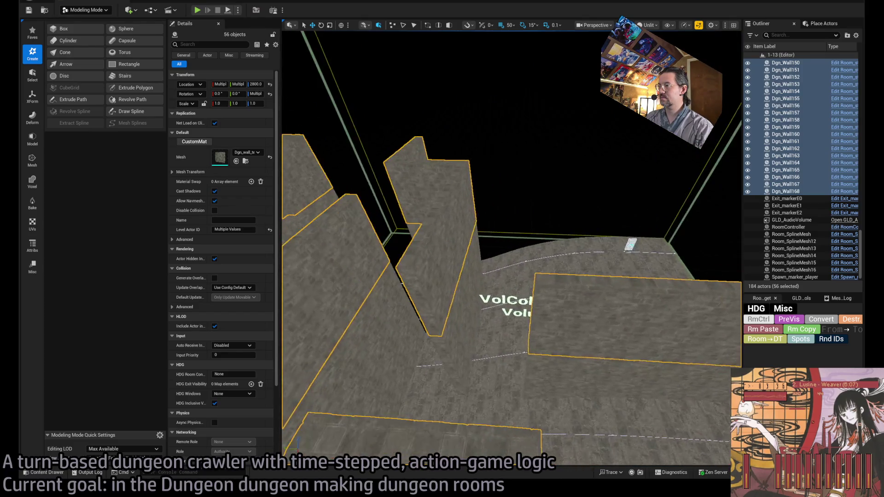
{"action": "scroll", "coordinate": [511, 249], "scroll_direction": "up", "scroll_amount": 10}
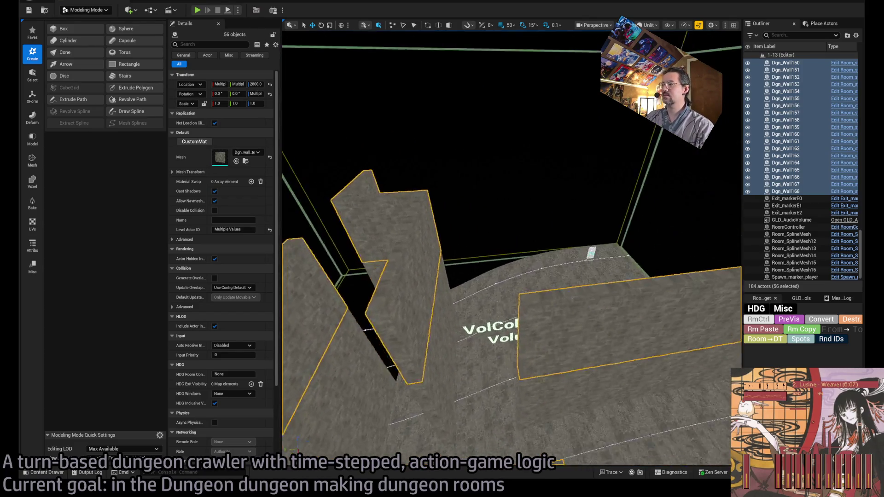
{"action": "scroll", "coordinate": [511, 249], "scroll_direction": "down", "scroll_amount": 10}
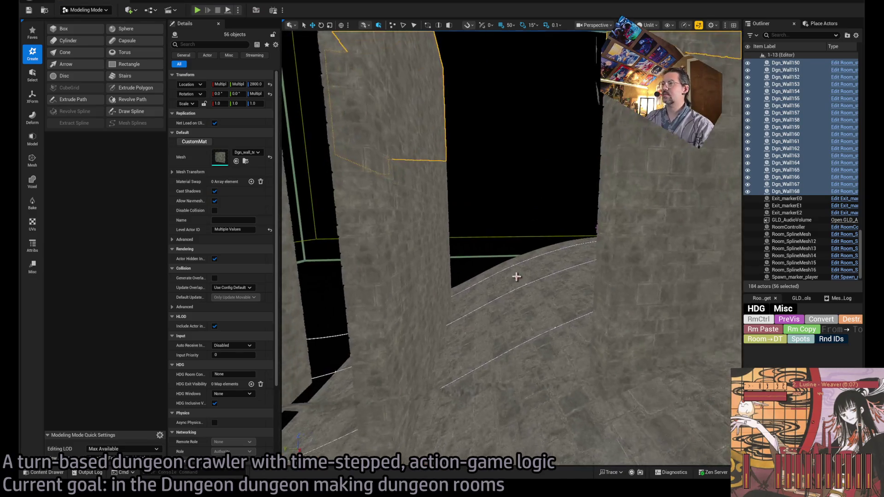
{"action": "scroll", "coordinate": [511, 249], "scroll_direction": "up", "scroll_amount": 10}
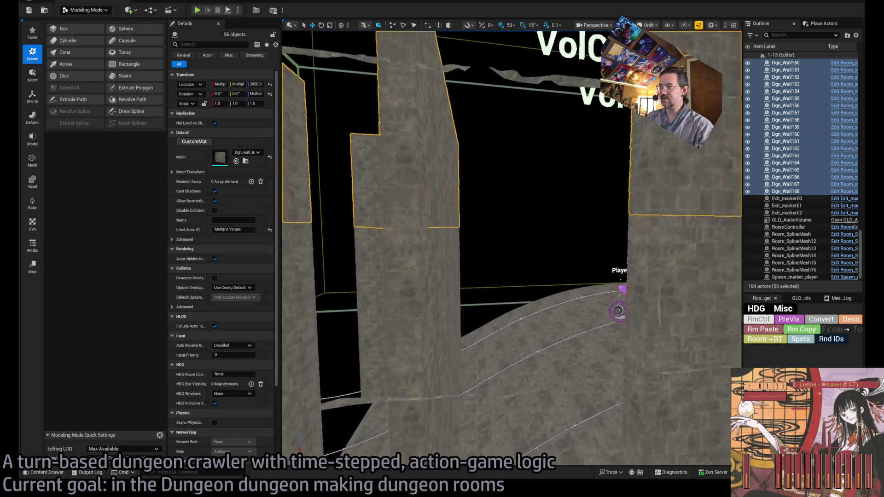
{"action": "scroll", "coordinate": [512, 248], "scroll_direction": "down", "scroll_amount": 10}
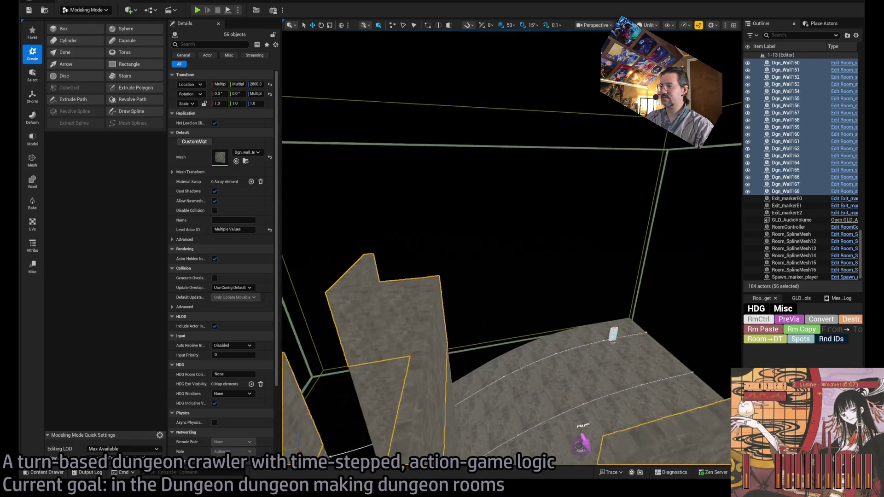
{"action": "scroll", "coordinate": [511, 249], "scroll_direction": "down", "scroll_amount": 10}
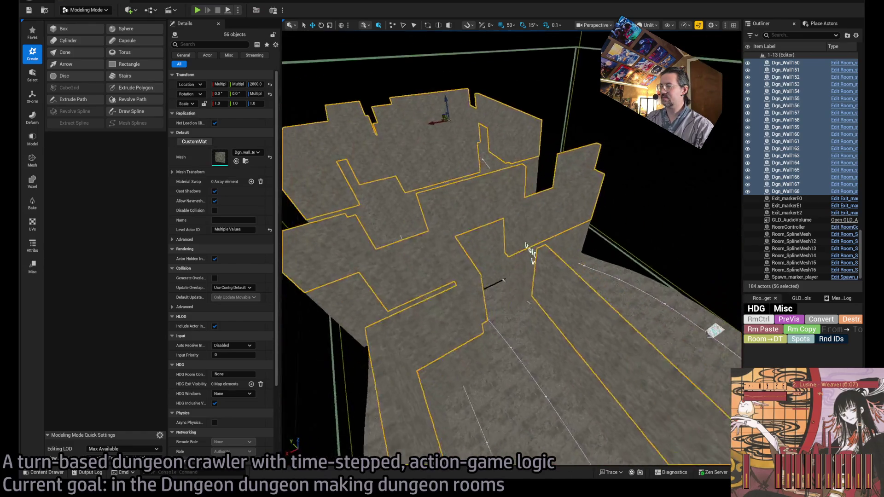
{"action": "scroll", "coordinate": [476, 313], "scroll_direction": "down", "scroll_amount": 1}
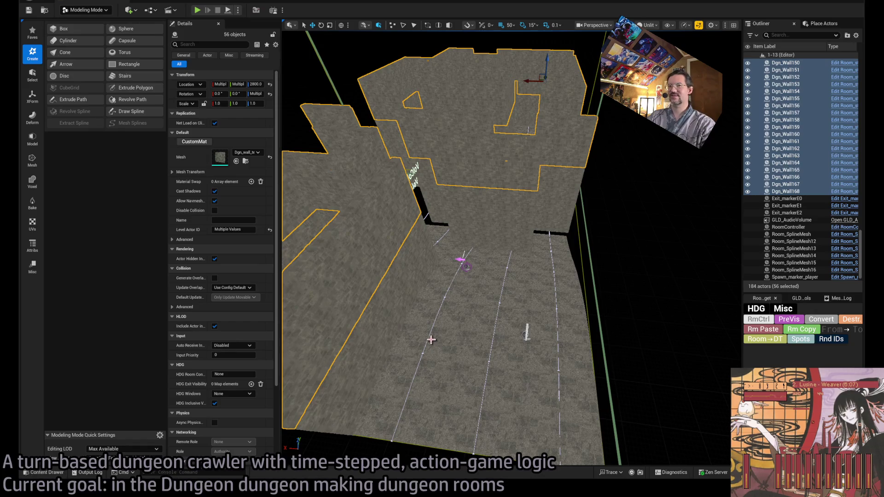
{"action": "key", "text": "alt+Tab"}
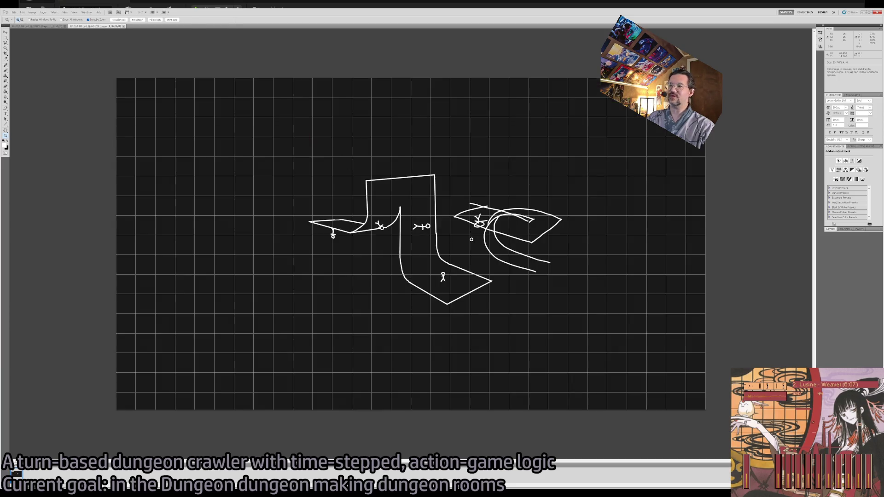
Step: In the Photoshop ramp sketch, undo the inner U-shaped wall stroke, then return to Unreal
{"action": "left_click_drag", "start_coordinate": [562, 361], "coordinate": [552, 360]}
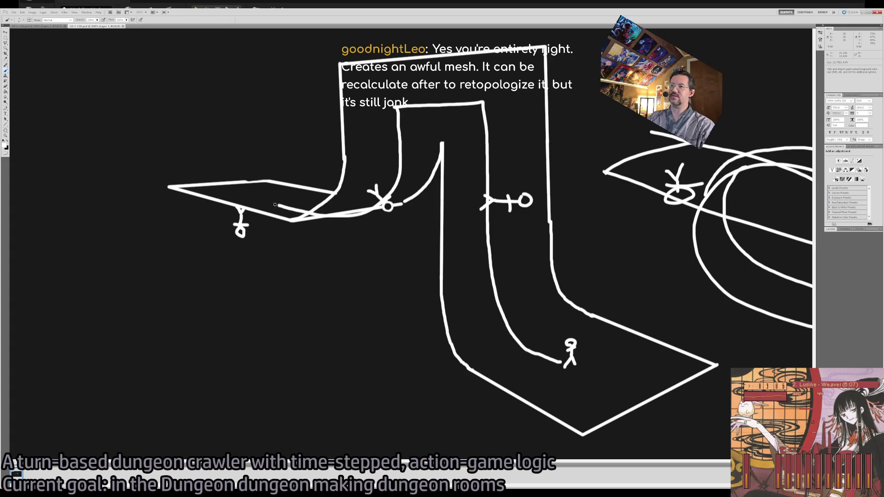
{"action": "key", "text": "ctrl+z"}
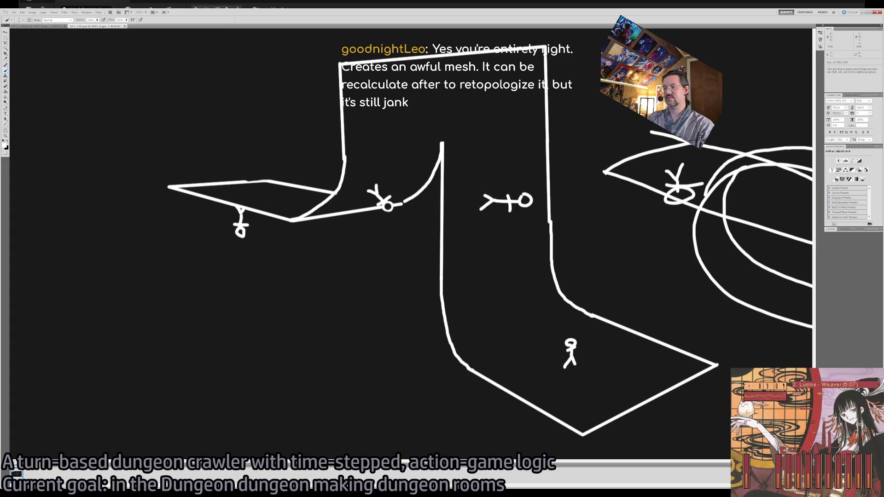
{"action": "key", "text": "alt+Tab"}
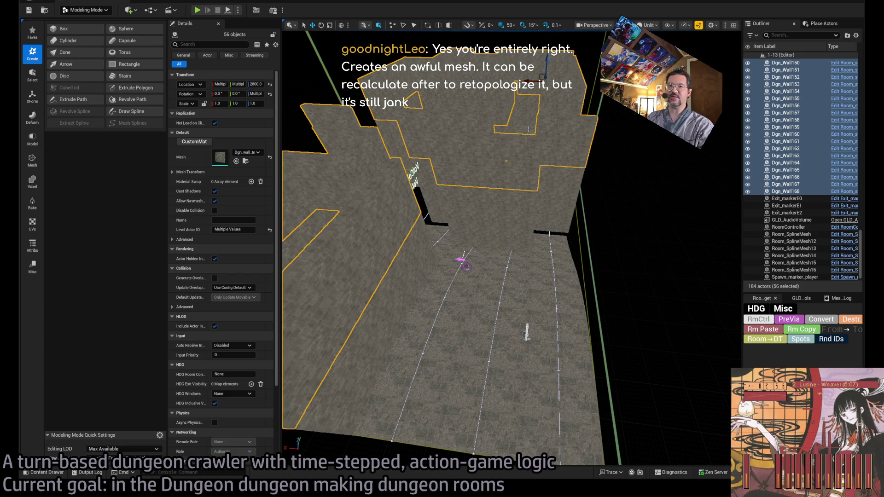
Step: Start selecting the wall pieces lining the corridor, beginning with the near ones
{"action": "scroll", "coordinate": [511, 248], "scroll_direction": "down", "scroll_amount": 5}
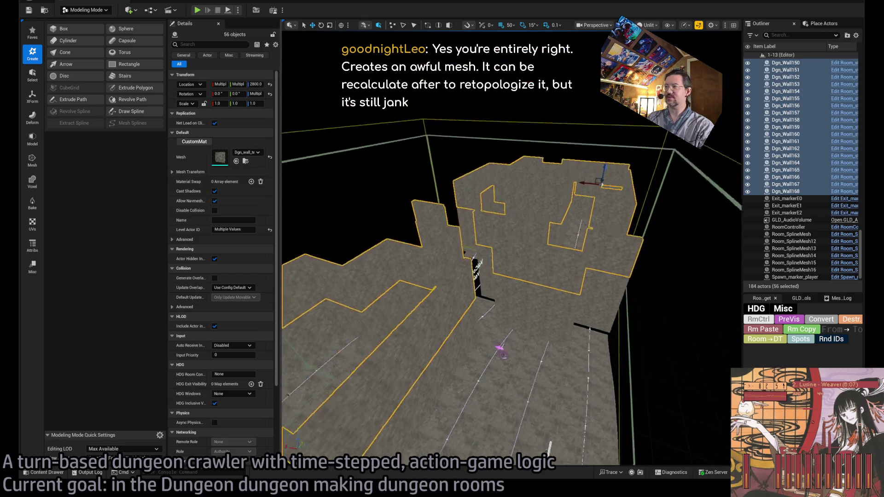
{"action": "scroll", "coordinate": [511, 248], "scroll_direction": "up", "scroll_amount": 10}
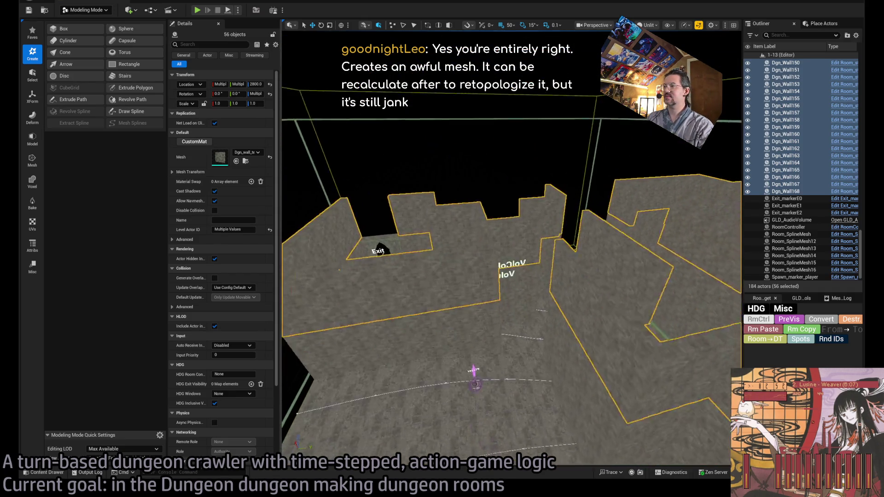
{"action": "scroll", "coordinate": [482, 241], "scroll_direction": "down", "scroll_amount": 8}
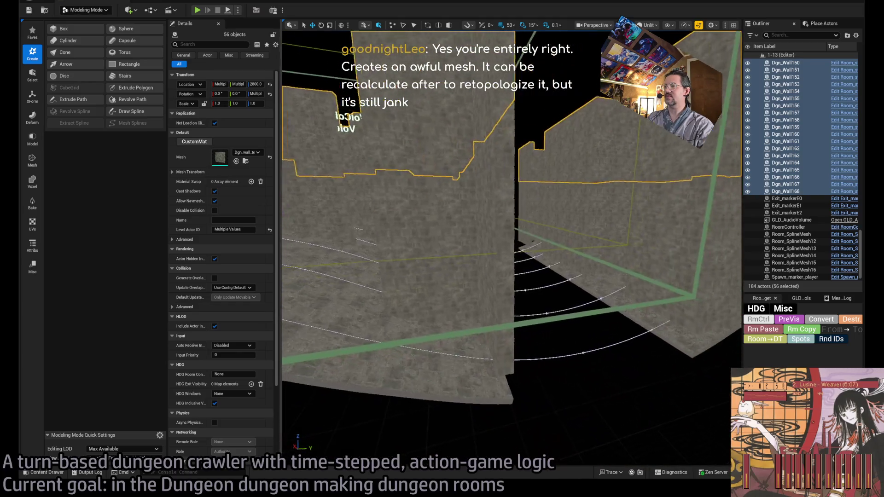
{"action": "left_click", "coordinate": [381, 290]}
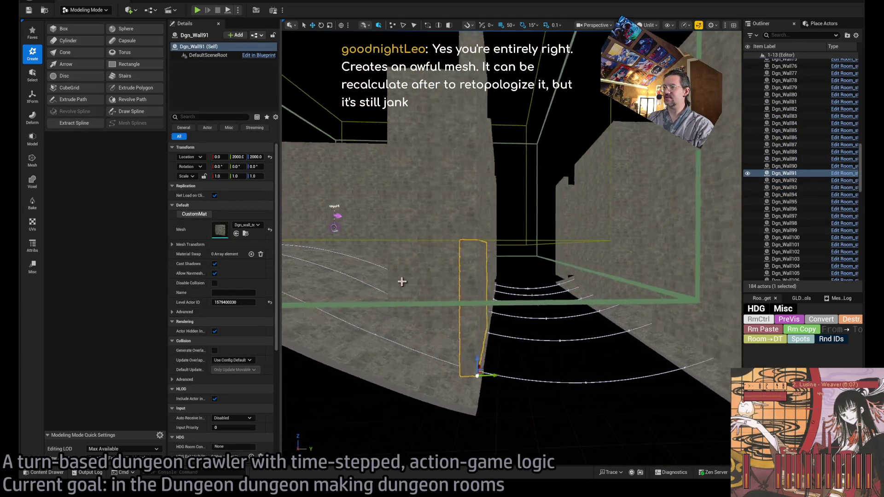
{"action": "left_click", "coordinate": [468, 302], "text": "ctrl"}
{"action": "scroll", "coordinate": [495, 296], "scroll_direction": "up", "scroll_amount": 10}
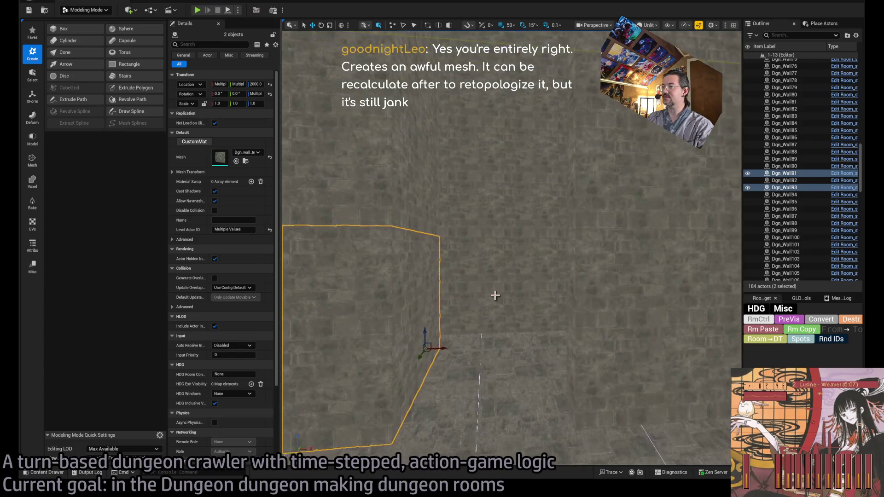
{"action": "scroll", "coordinate": [512, 249], "scroll_direction": "down", "scroll_amount": 6}
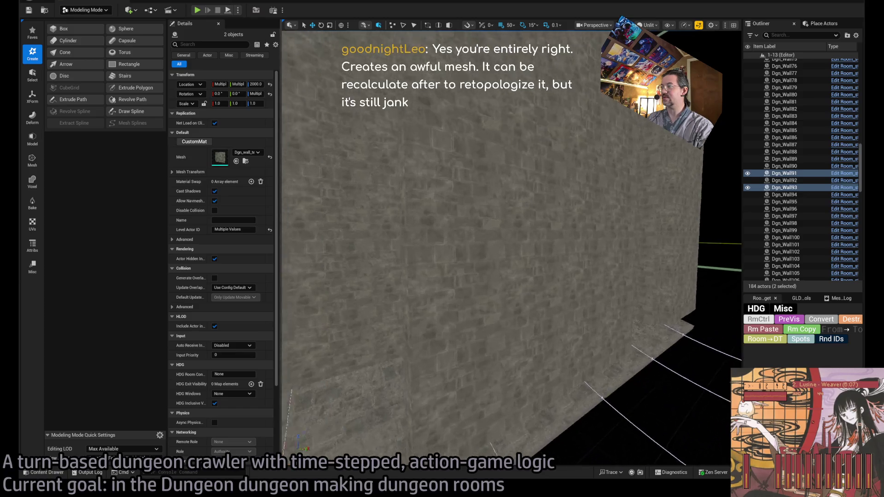
{"action": "left_click", "coordinate": [527, 353], "text": "ctrl"}
{"action": "left_click", "coordinate": [527, 353], "text": "ctrl"}
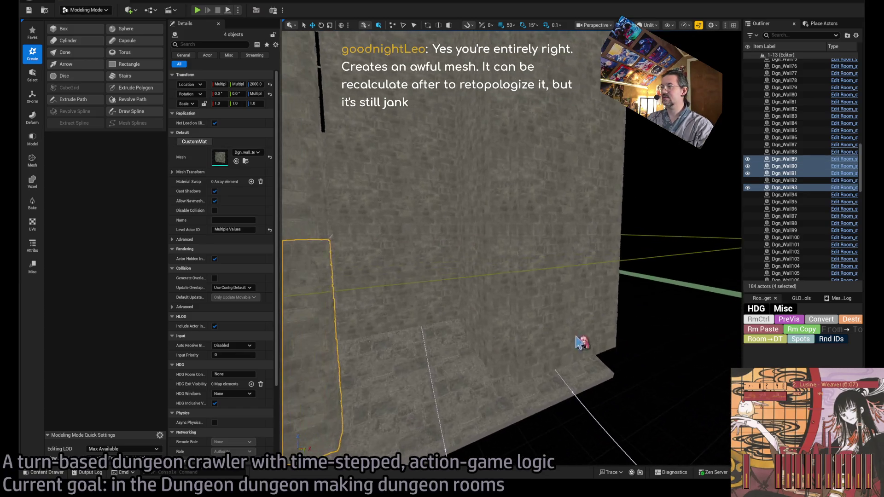
Step: Add the remaining corridor and long-wall pieces, completing the thirteen-wall selection
{"action": "left_click", "coordinate": [490, 317], "text": "ctrl"}
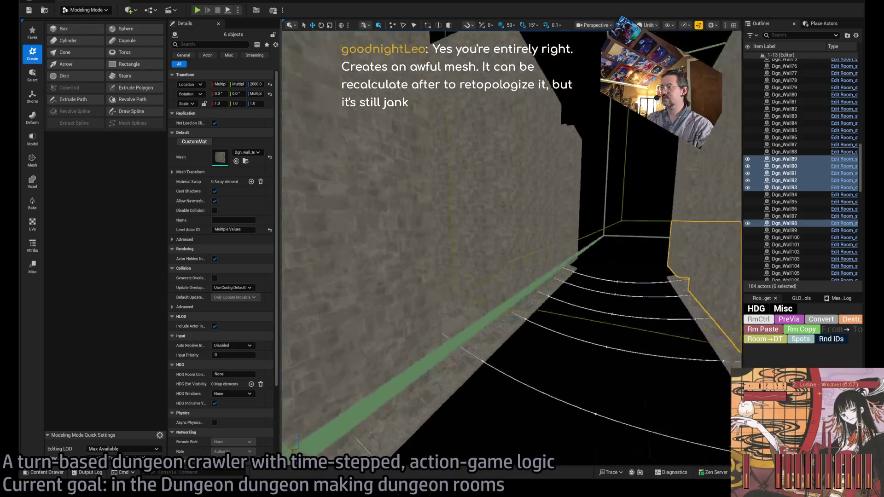
{"action": "left_click", "coordinate": [590, 318], "text": "ctrl"}
{"action": "left_click", "coordinate": [493, 302], "text": "ctrl"}
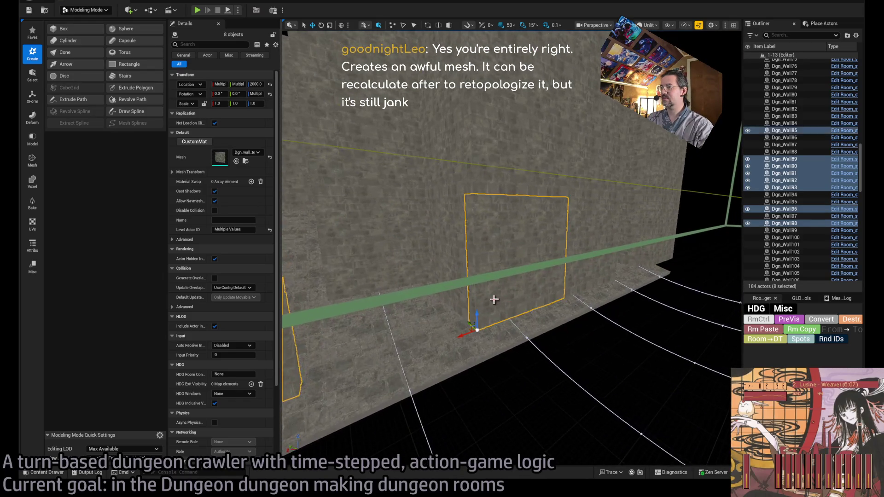
{"action": "left_click", "coordinate": [478, 308], "text": "ctrl"}
{"action": "left_click", "coordinate": [527, 275], "text": "ctrl"}
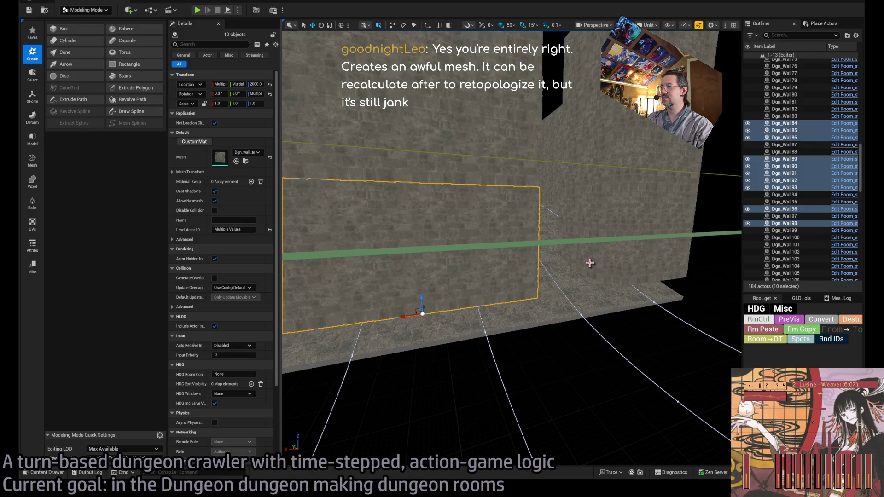
{"action": "left_click", "coordinate": [608, 277], "text": "ctrl"}
{"action": "left_click", "coordinate": [546, 306], "text": "ctrl"}
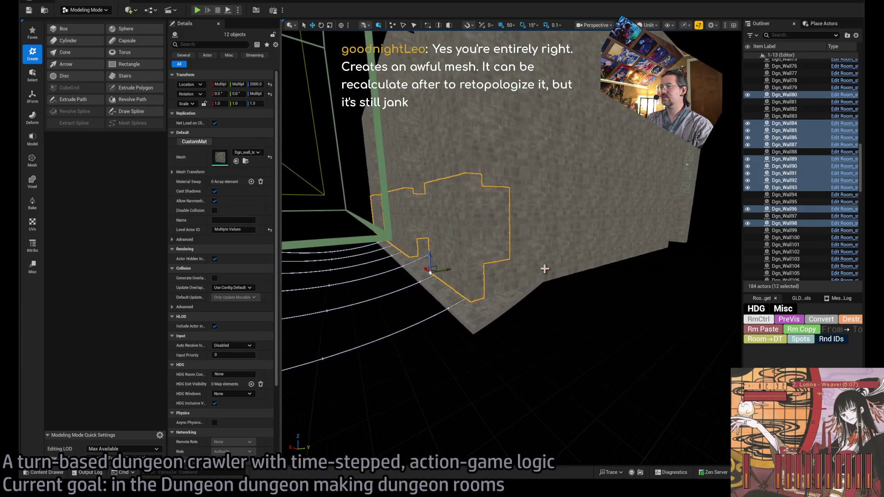
{"action": "left_click", "coordinate": [497, 216], "text": "ctrl"}
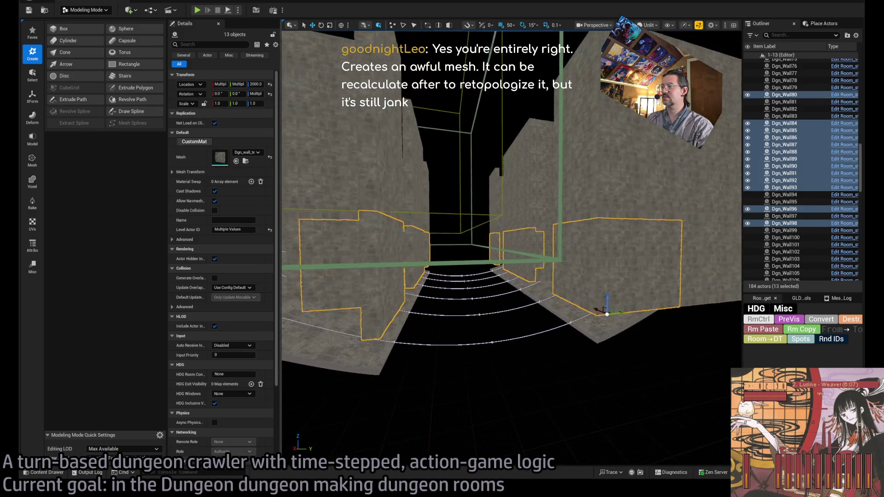
Step: Alt-drag the thirteen walls down to duplicate them as Dgn_Wall182–194 at height 1200
{"action": "left_click_drag", "start_coordinate": [573, 225], "coordinate": [577, 390]}
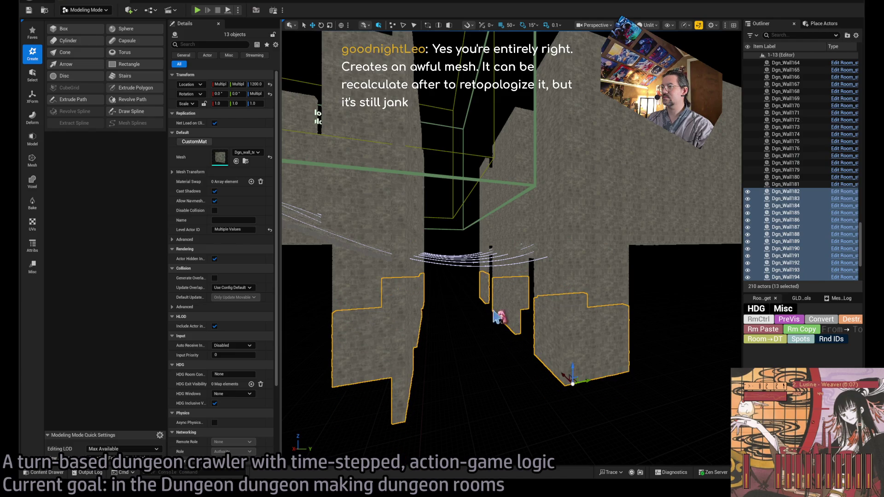
{"action": "scroll", "coordinate": [497, 318], "scroll_direction": "down", "scroll_amount": 10}
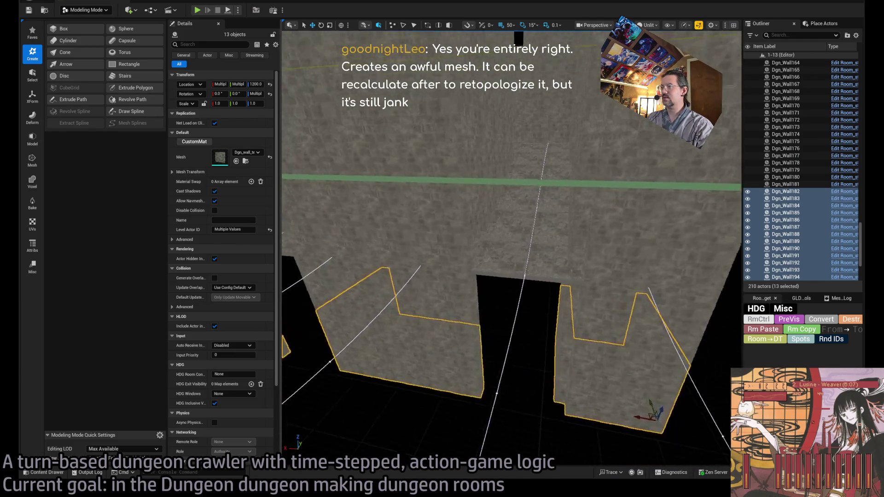
{"action": "scroll", "coordinate": [512, 249], "scroll_direction": "up", "scroll_amount": 5}
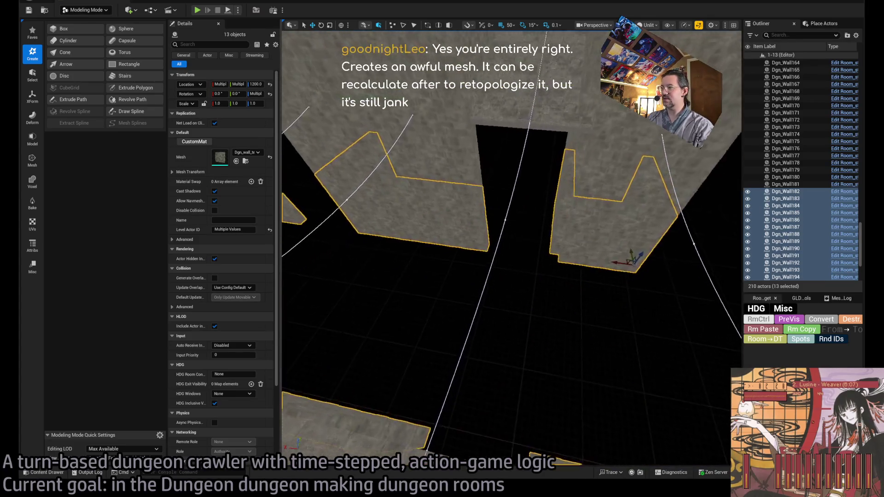
{"action": "scroll", "coordinate": [511, 248], "scroll_direction": "down", "scroll_amount": 8}
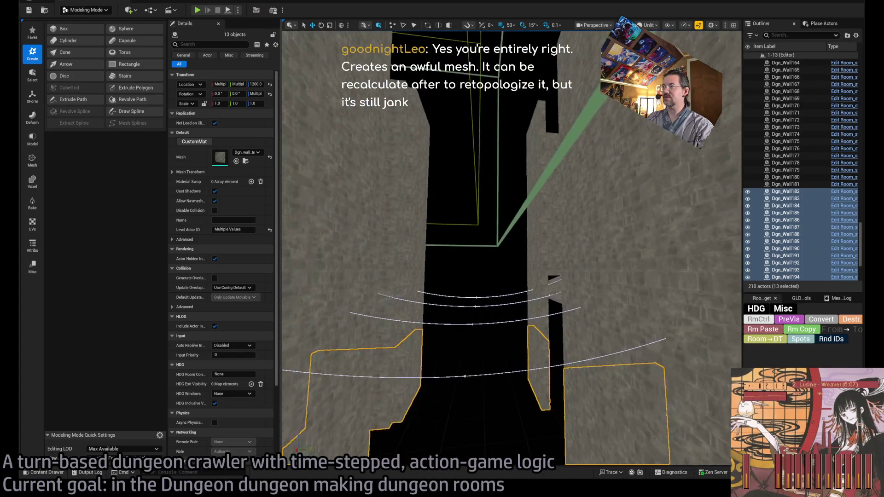
{"action": "scroll", "coordinate": [511, 248], "scroll_direction": "down", "scroll_amount": 6}
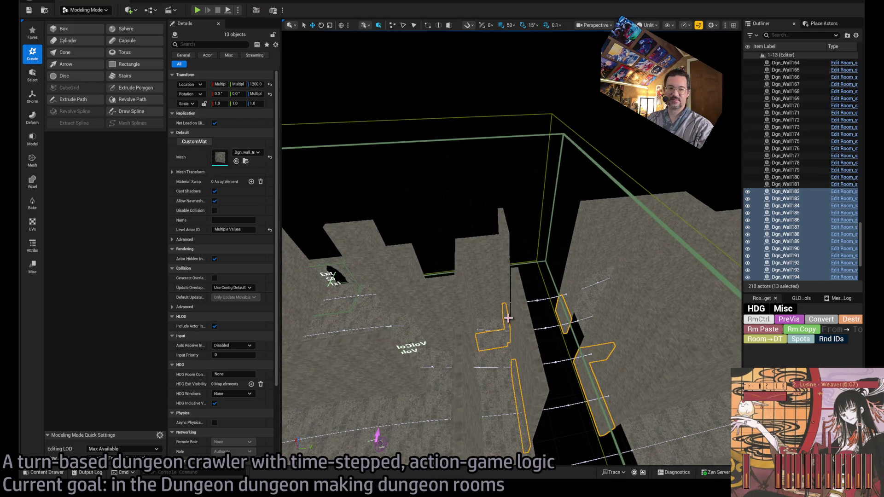
{"action": "left_click_drag", "start_coordinate": [467, 317], "coordinate": [488, 316]}
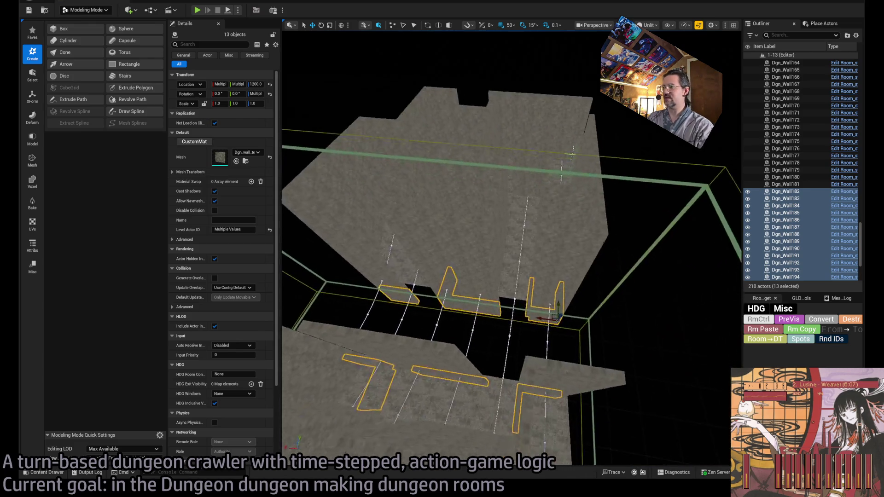
{"action": "scroll", "coordinate": [511, 249], "scroll_direction": "up", "scroll_amount": 15}
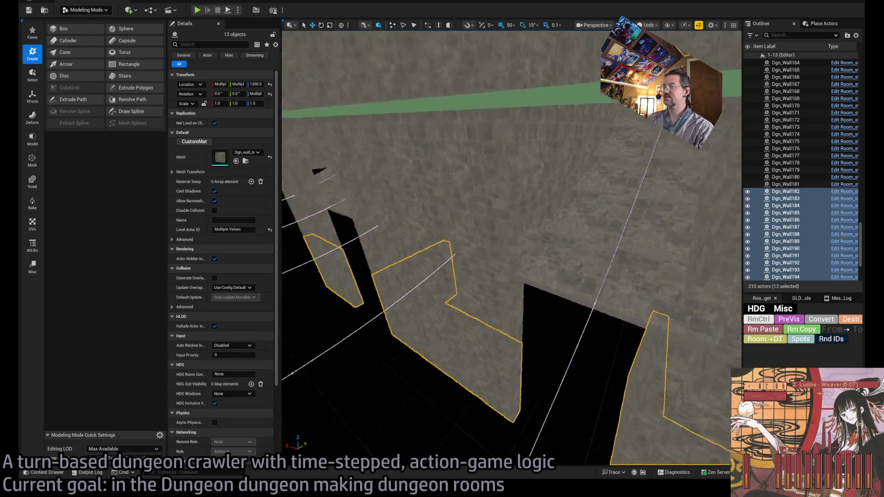
{"action": "scroll", "coordinate": [511, 249], "scroll_direction": "down", "scroll_amount": 10}
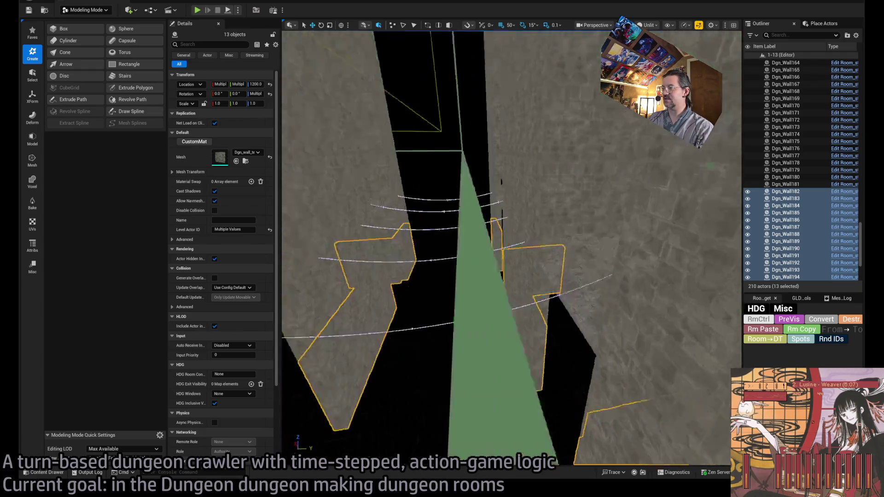
{"action": "scroll", "coordinate": [511, 248], "scroll_direction": "up", "scroll_amount": 10}
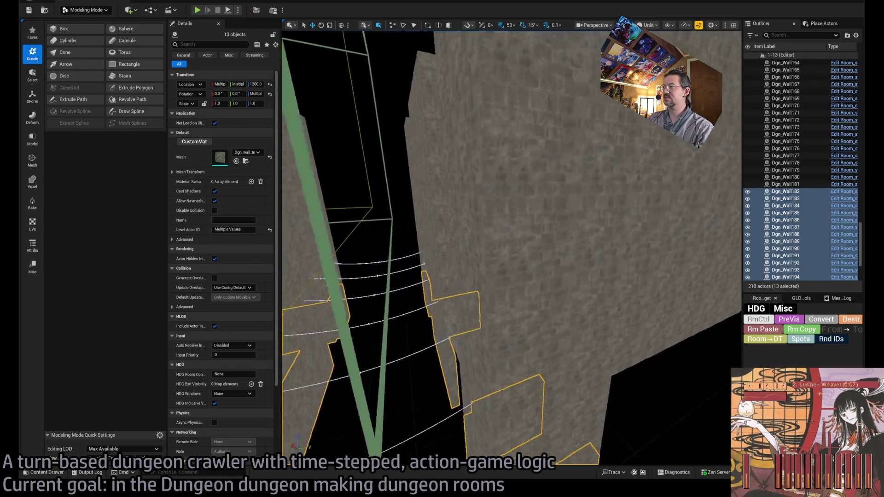
{"action": "scroll", "coordinate": [512, 249], "scroll_direction": "down", "scroll_amount": 10}
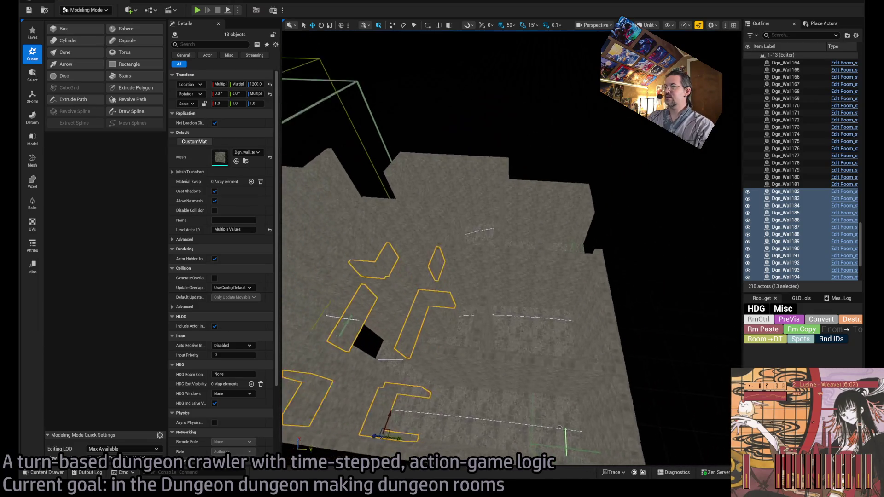
{"action": "scroll", "coordinate": [512, 249], "scroll_direction": "down", "scroll_amount": 3}
{"action": "scroll", "coordinate": [543, 319], "scroll_direction": "up", "scroll_amount": 5}
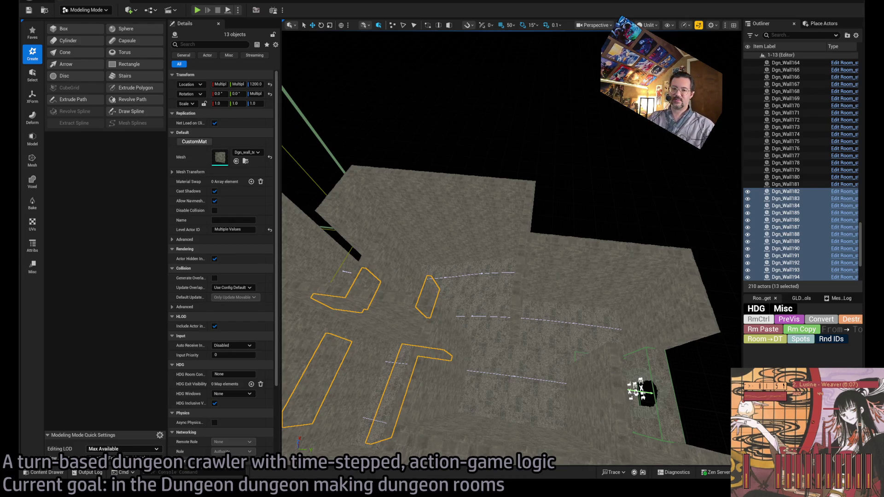
Step: Glance at the Twitch pages in the browser, then return to the editor's move gizmo
{"action": "key", "text": "alt+Tab"}
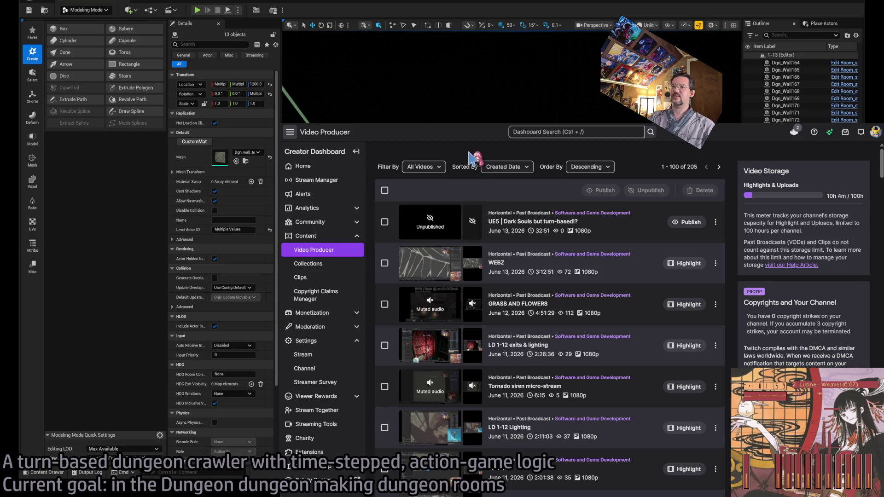
{"action": "key", "text": "alt+Left"}
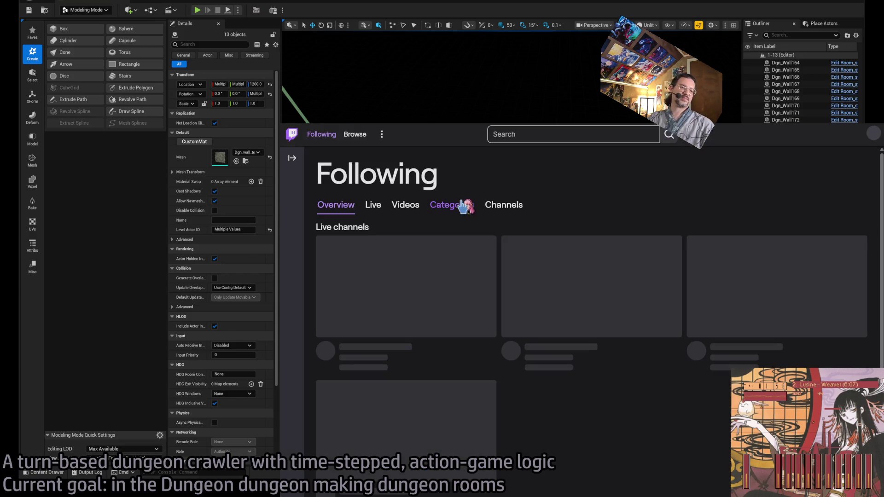
{"action": "key", "text": "alt+Tab"}
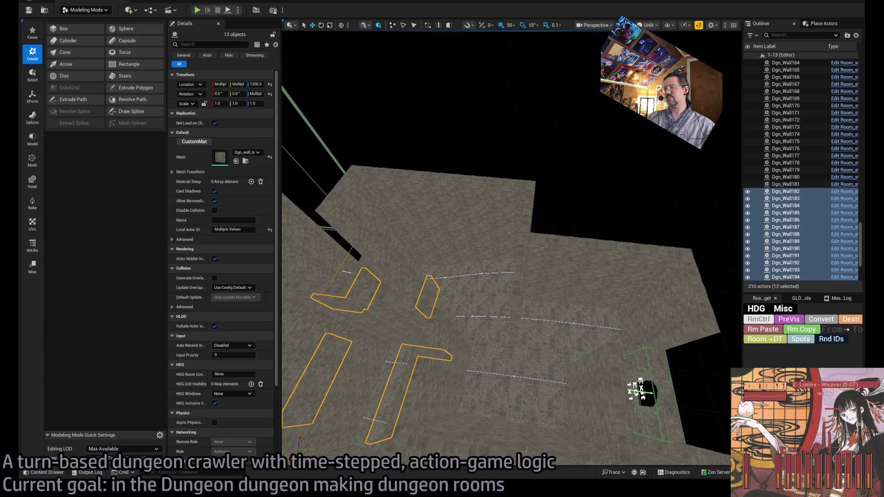
{"action": "key", "text": "w"}
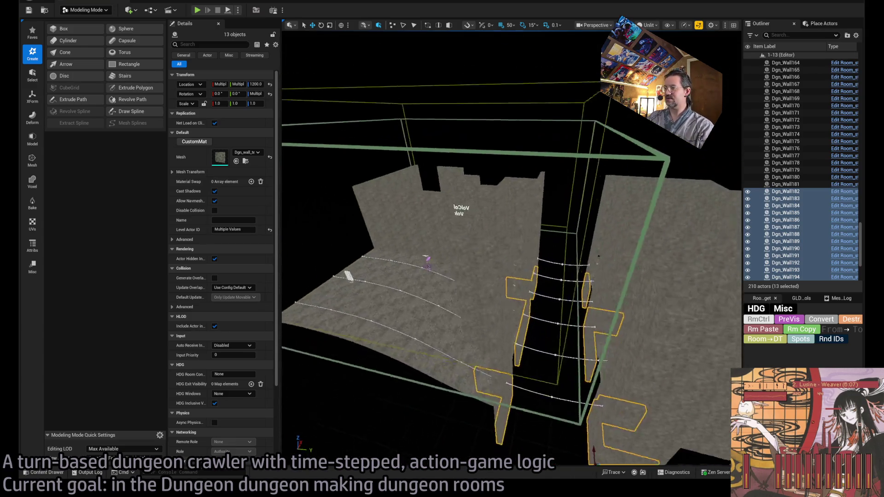
{"action": "key", "text": "Escape"}
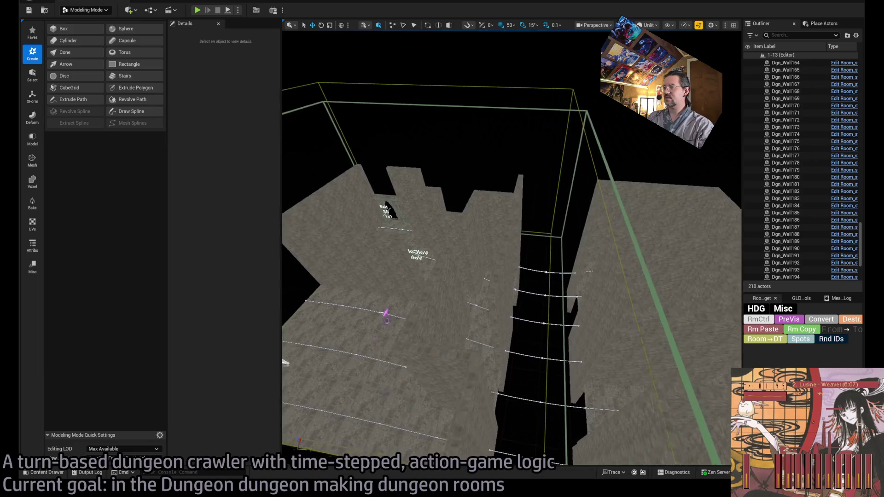
{"action": "key", "text": "w"}
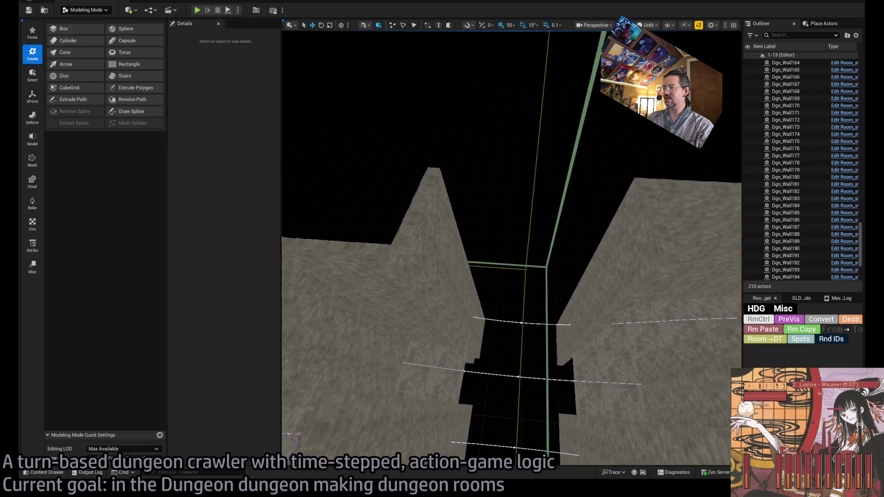
{"action": "left_click_drag", "start_coordinate": [466, 374], "coordinate": [465, 375]}
{"action": "left_click_drag", "start_coordinate": [506, 341], "coordinate": [507, 341]}
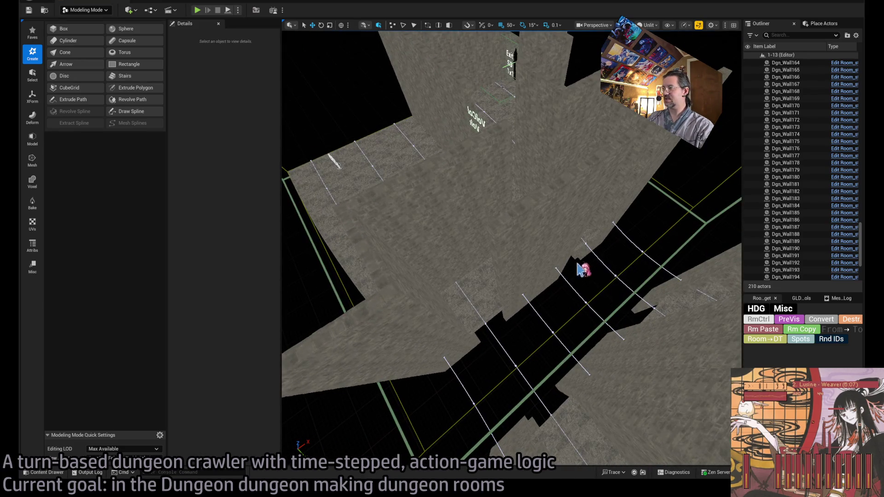
{"action": "left_click_drag", "start_coordinate": [613, 290], "coordinate": [612, 290]}
{"action": "left_click_drag", "start_coordinate": [727, 413], "coordinate": [727, 413]}
{"action": "left_click_drag", "start_coordinate": [578, 326], "coordinate": [578, 326]}
{"action": "mouse_move", "coordinate": [514, 304]}
{"action": "left_mouse_down"}
{"action": "mouse_move", "coordinate": [479, 328]}
{"action": "mouse_move", "coordinate": [467, 263]}
{"action": "left_mouse_up"}
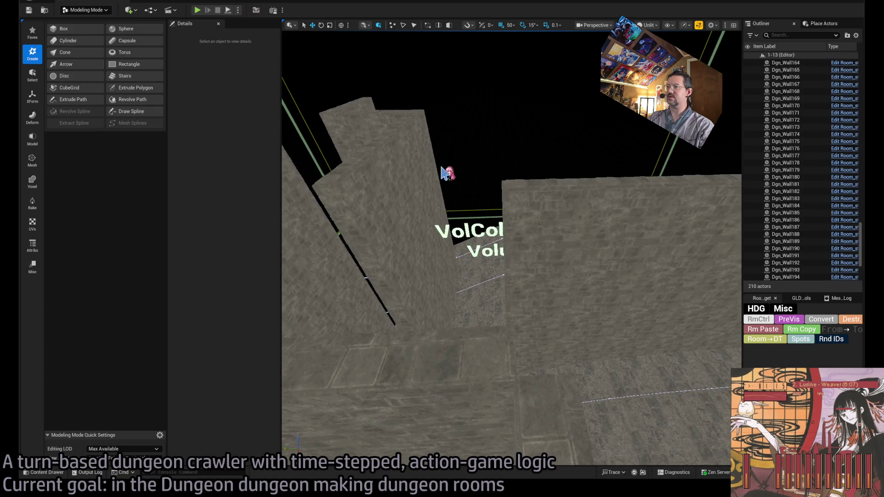
{"action": "mouse_move", "coordinate": [354, 157]}
{"action": "left_mouse_down"}
{"action": "mouse_move", "coordinate": [514, 162]}
{"action": "mouse_move", "coordinate": [500, 210]}
{"action": "left_mouse_up"}
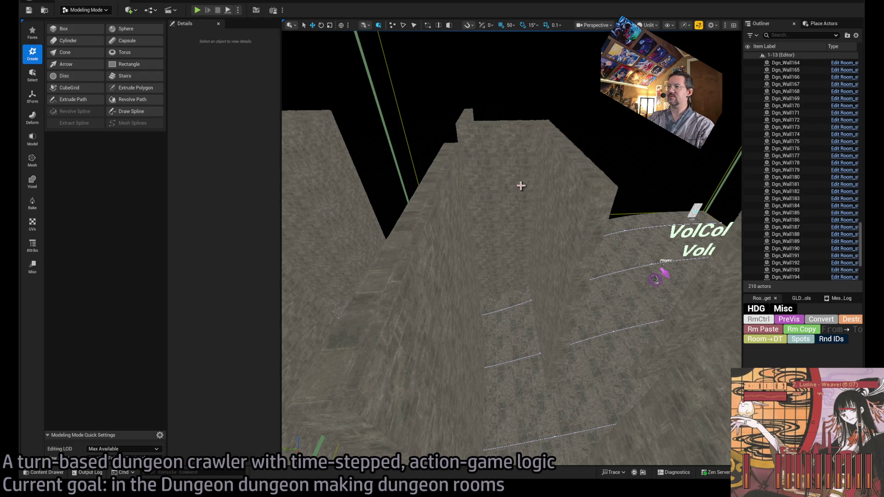
{"action": "left_click_drag", "start_coordinate": [456, 182], "coordinate": [489, 186]}
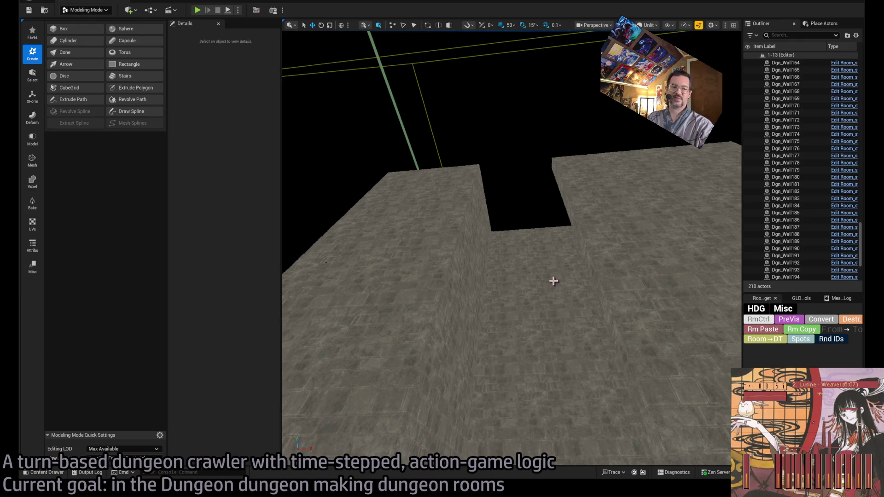
{"action": "scroll", "coordinate": [554, 281], "scroll_direction": "up", "scroll_amount": 10}
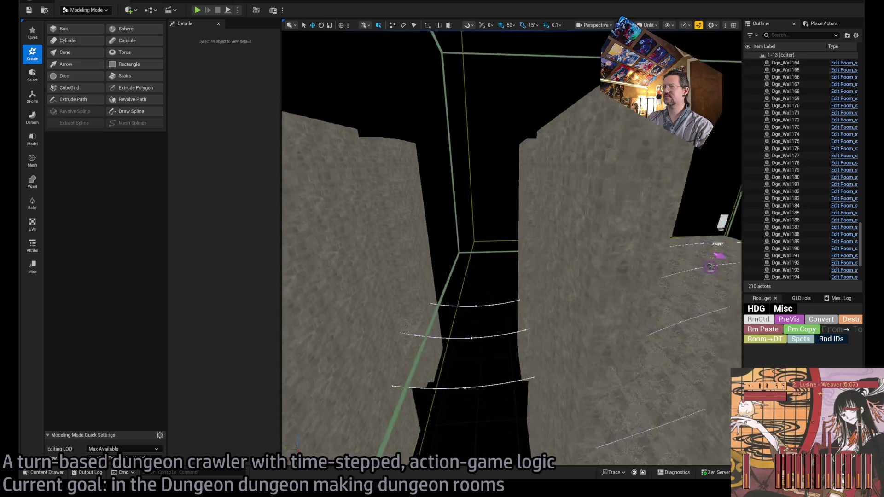
{"action": "scroll", "coordinate": [511, 249], "scroll_direction": "down", "scroll_amount": 8}
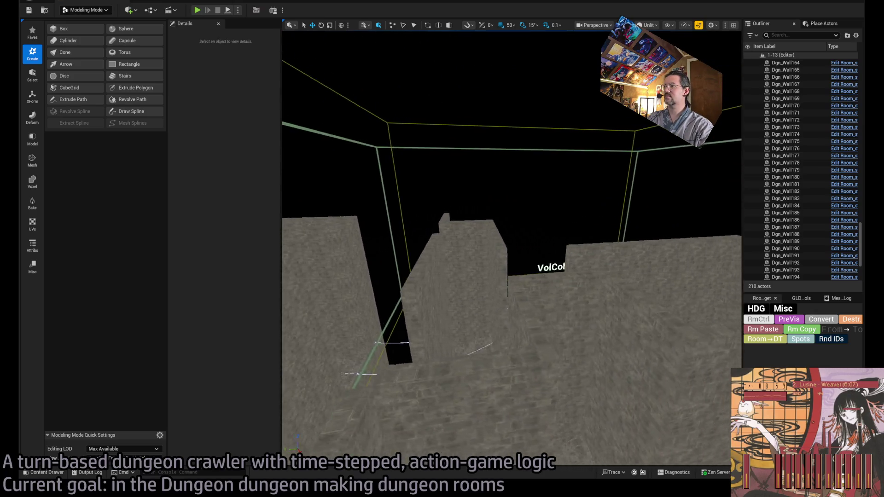
{"action": "scroll", "coordinate": [512, 249], "scroll_direction": "up", "scroll_amount": 10}
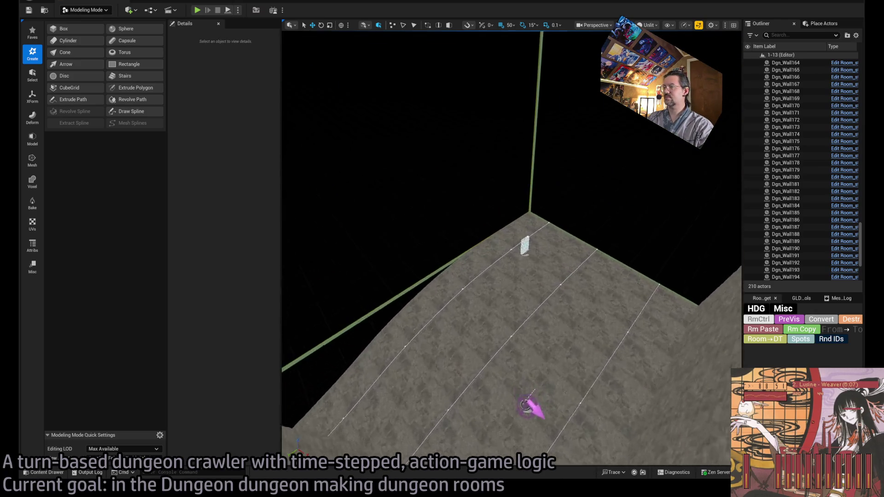
{"action": "scroll", "coordinate": [511, 249], "scroll_direction": "down", "scroll_amount": 8}
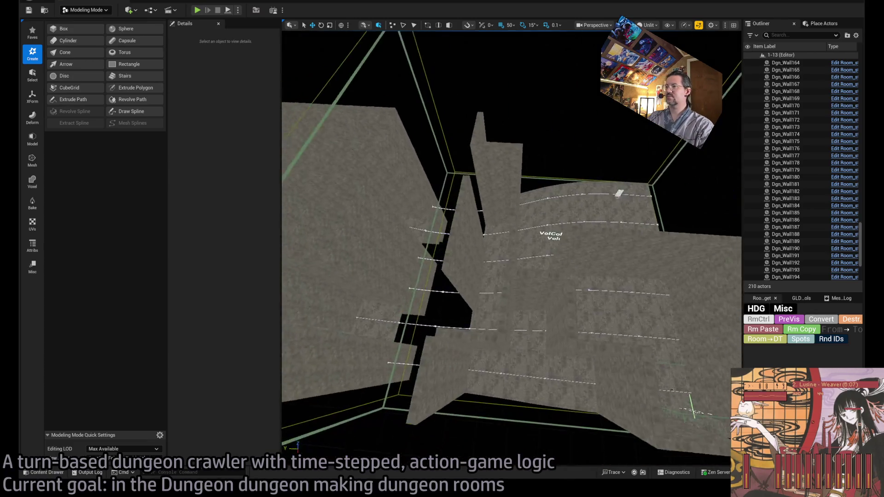
{"action": "scroll", "coordinate": [511, 249], "scroll_direction": "down", "scroll_amount": 8}
{"action": "left_click_drag", "start_coordinate": [511, 249], "coordinate": [466, 249]}
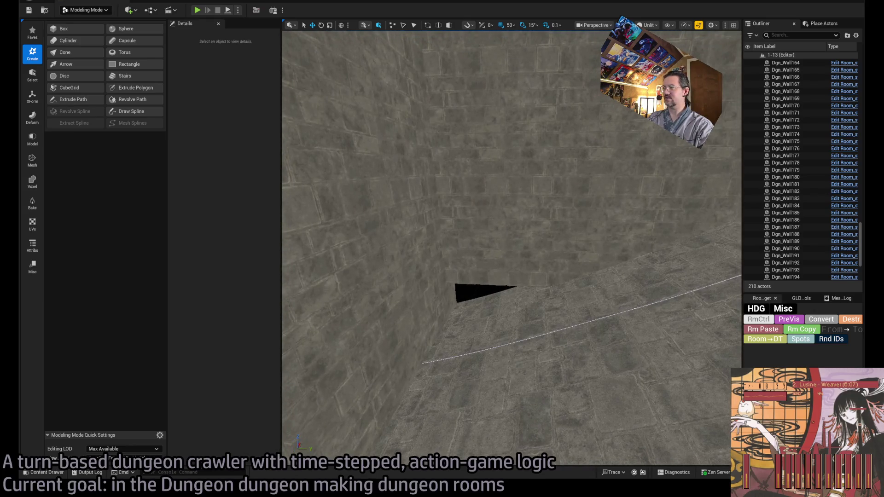
Step: Select Dgn_Wall103 and Alt-drag two lowered copies, Dgn_Wall195 and Dgn_Wall196, to height 1200
{"action": "left_click", "coordinate": [480, 246]}
{"action": "left_click_drag", "start_coordinate": [423, 263], "coordinate": [444, 381]}
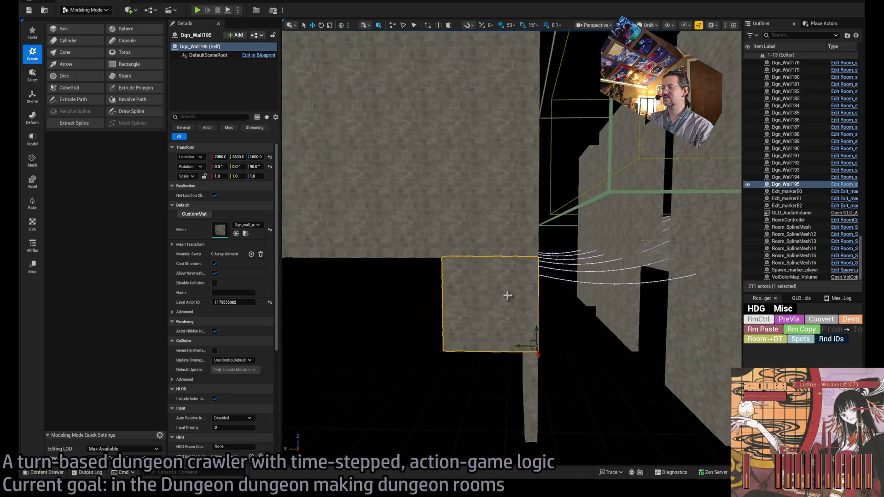
{"action": "left_click_drag", "start_coordinate": [544, 329], "coordinate": [544, 341]}
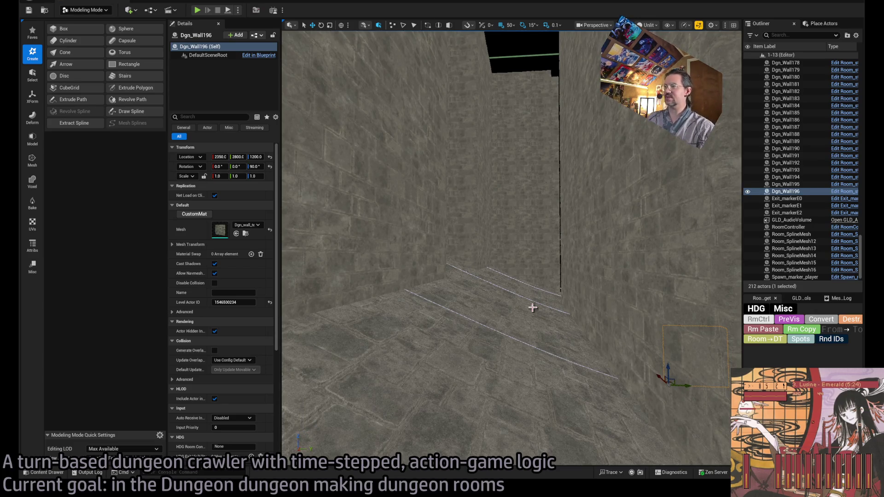
{"action": "mouse_move", "coordinate": [463, 361]}
{"action": "left_mouse_down"}
{"action": "mouse_move", "coordinate": [454, 396]}
{"action": "mouse_move", "coordinate": [461, 341]}
{"action": "mouse_move", "coordinate": [499, 350]}
{"action": "left_mouse_up"}
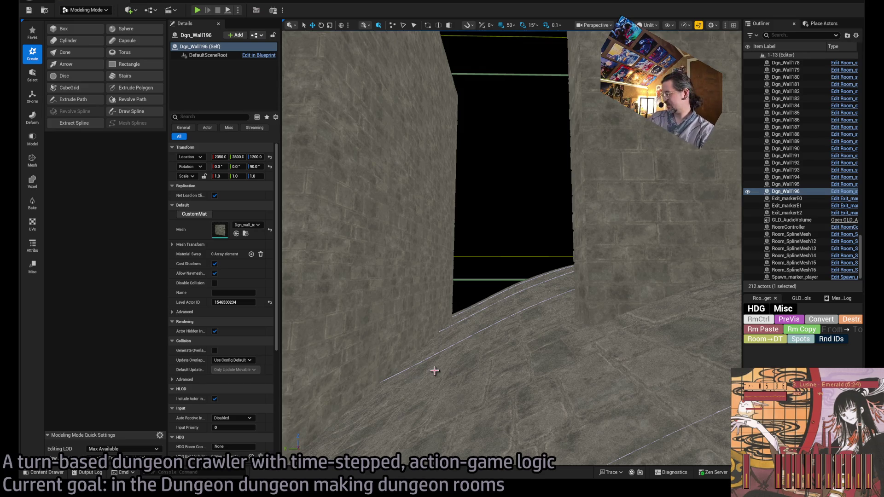
{"action": "mouse_move", "coordinate": [504, 424]}
{"action": "left_mouse_down"}
{"action": "mouse_move", "coordinate": [498, 452]}
{"action": "mouse_move", "coordinate": [488, 419]}
{"action": "mouse_move", "coordinate": [469, 406]}
{"action": "mouse_move", "coordinate": [485, 395]}
{"action": "left_mouse_up"}
Step: Delete the stray wall Dgn_Wall51 and the unwanted floor mesh
{"action": "left_click", "coordinate": [579, 402]}
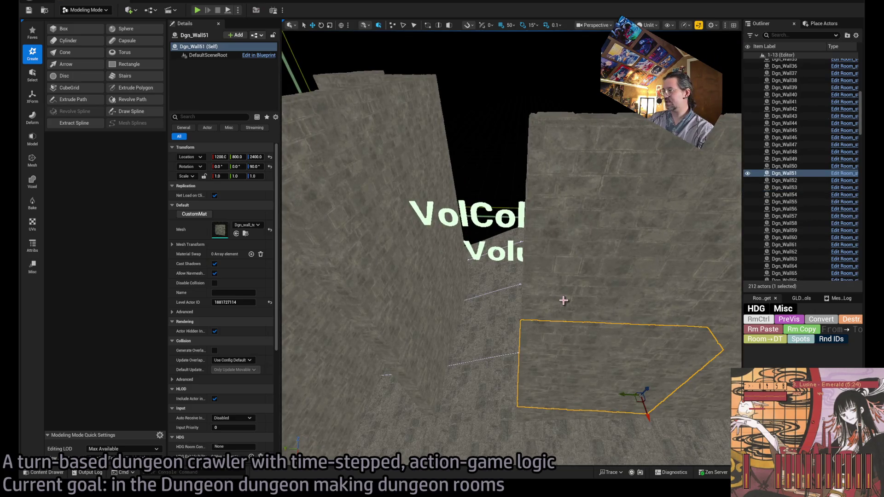
{"action": "key", "text": "Delete"}
{"action": "mouse_move", "coordinate": [582, 223]}
{"action": "left_mouse_down"}
{"action": "mouse_move", "coordinate": [571, 277]}
{"action": "mouse_move", "coordinate": [558, 267]}
{"action": "mouse_move", "coordinate": [482, 300]}
{"action": "mouse_move", "coordinate": [447, 273]}
{"action": "left_mouse_up"}
{"action": "left_click", "coordinate": [482, 300]}
{"action": "key", "text": "Delete"}
Step: Switch from modeling mode back to Selection Mode with Shift+1
{"action": "left_click_drag", "start_coordinate": [530, 337], "coordinate": [525, 341]}
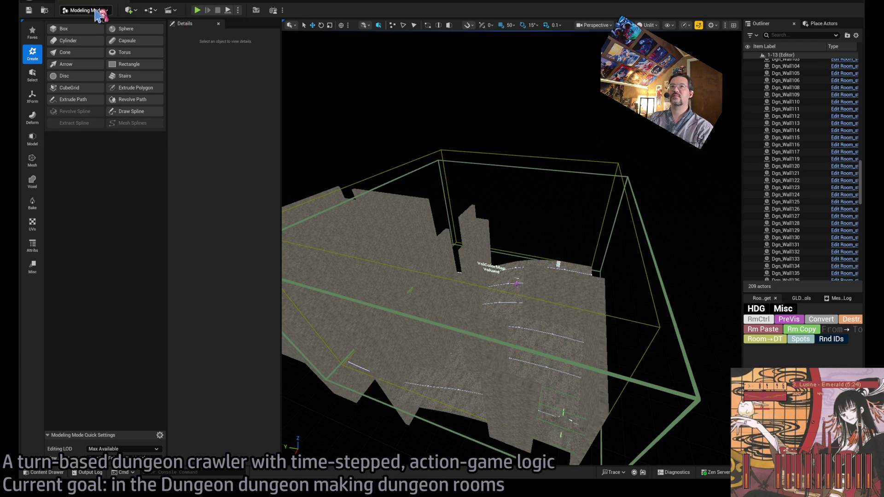
{"action": "key", "text": "shift+1"}
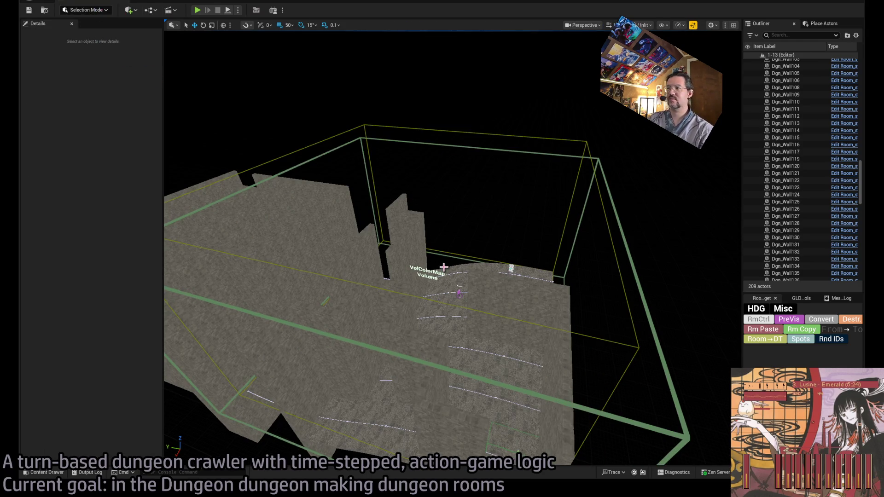
{"action": "scroll", "coordinate": [453, 249], "scroll_direction": "up", "scroll_amount": 3}
{"action": "left_click_drag", "start_coordinate": [313, 216], "coordinate": [314, 215]}
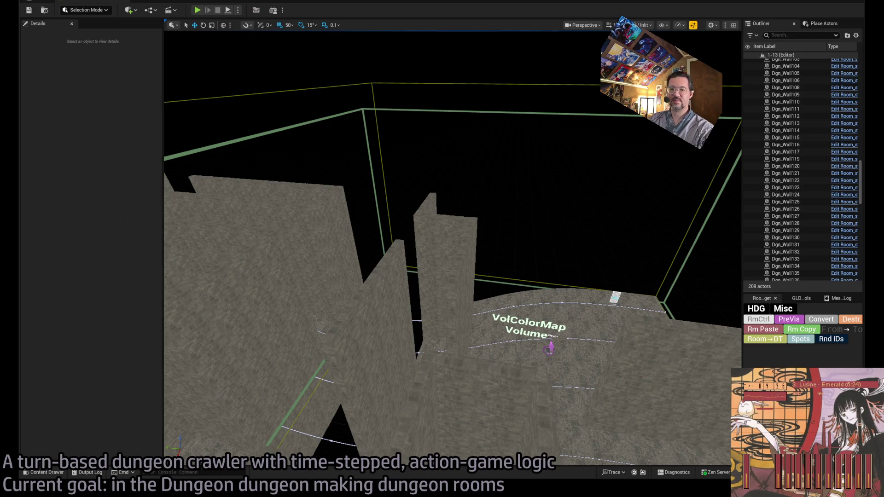
{"action": "key", "text": "alt+Tab"}
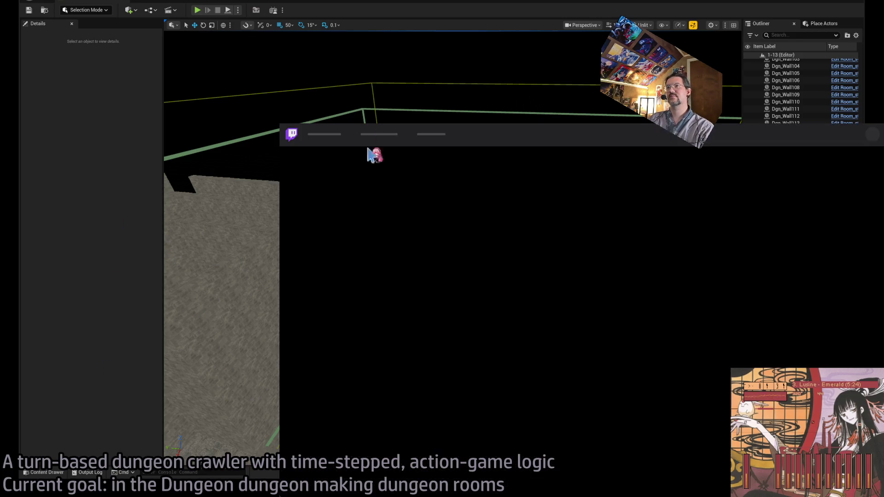
Step: Show all followed live channels and open the Gamemaker 'Frankenstein Project' stream
{"action": "scroll", "coordinate": [543, 314], "scroll_direction": "down", "scroll_amount": 3}
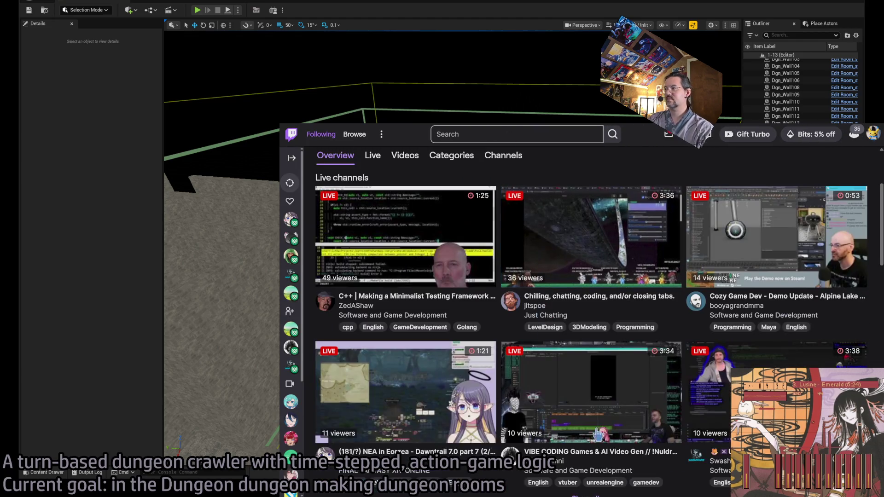
{"action": "scroll", "coordinate": [512, 484], "scroll_direction": "down", "scroll_amount": 1}
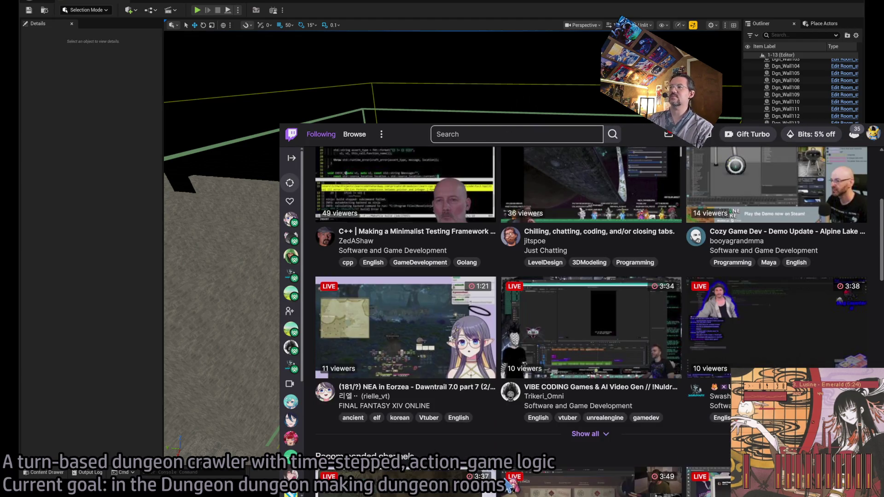
{"action": "left_click", "coordinate": [601, 441]}
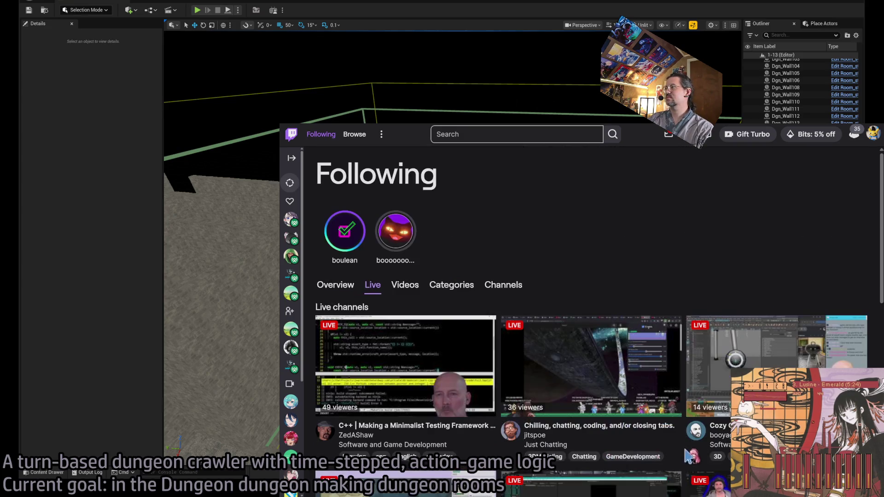
{"action": "scroll", "coordinate": [493, 329], "scroll_direction": "down", "scroll_amount": 2}
{"action": "scroll", "coordinate": [493, 329], "scroll_direction": "down", "scroll_amount": 2}
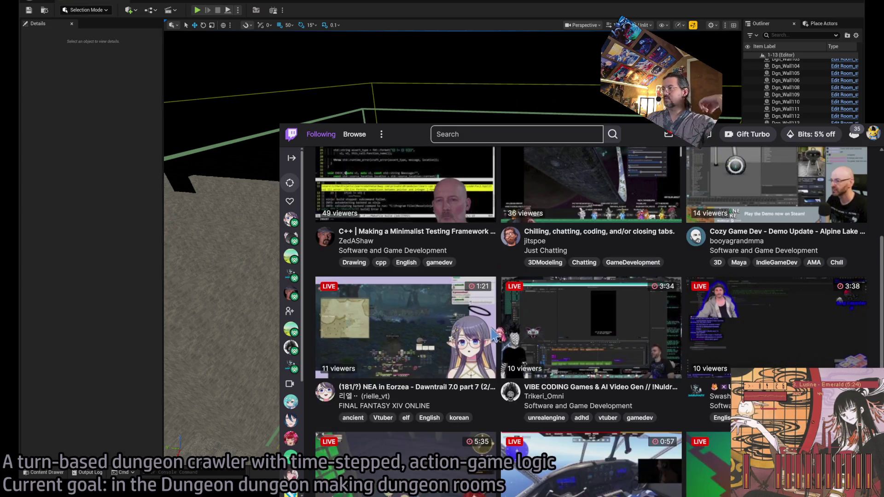
{"action": "scroll", "coordinate": [499, 365], "scroll_direction": "down", "scroll_amount": 1}
{"action": "scroll", "coordinate": [498, 365], "scroll_direction": "down", "scroll_amount": 2}
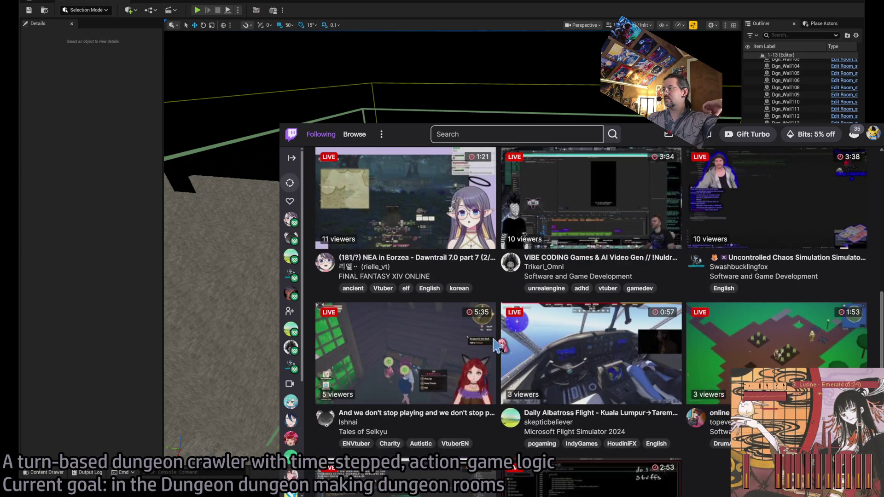
{"action": "scroll", "coordinate": [600, 321], "scroll_direction": "down", "scroll_amount": 1}
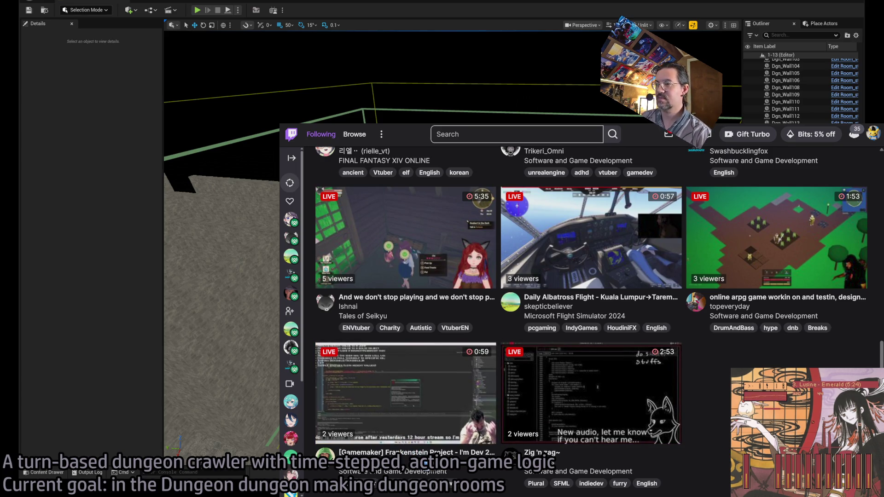
{"action": "left_click", "coordinate": [406, 394]}
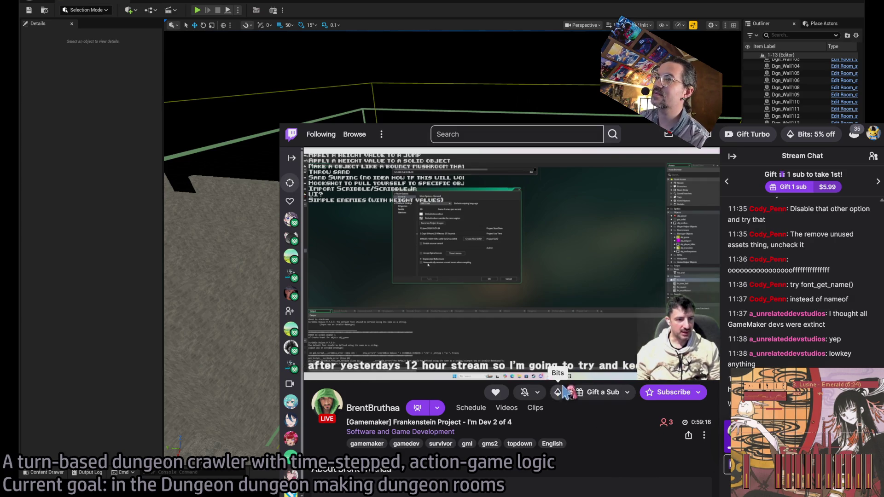
{"action": "mouse_move", "coordinate": [518, 380]}
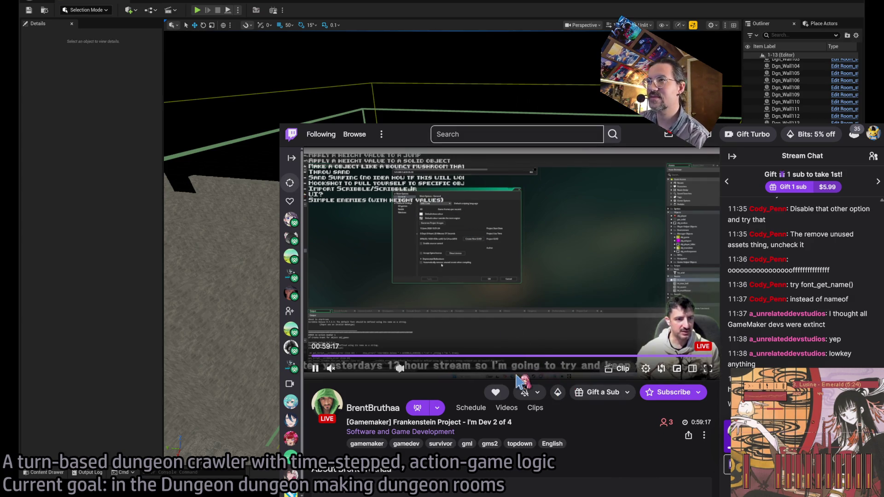